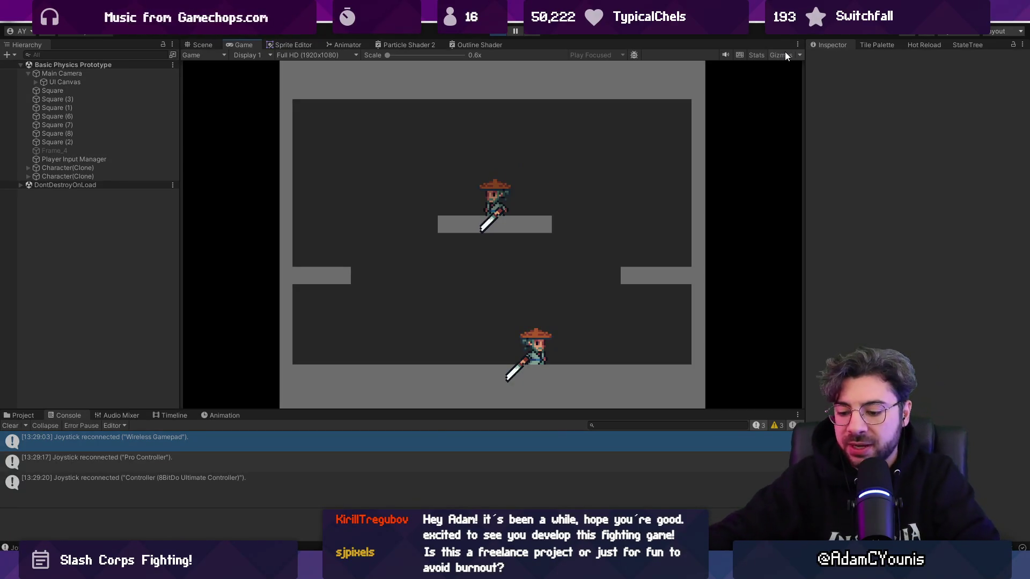
Step: Stop the running Unity game and launch Figma from the Start search with 'figma'
key("ctrl+p")
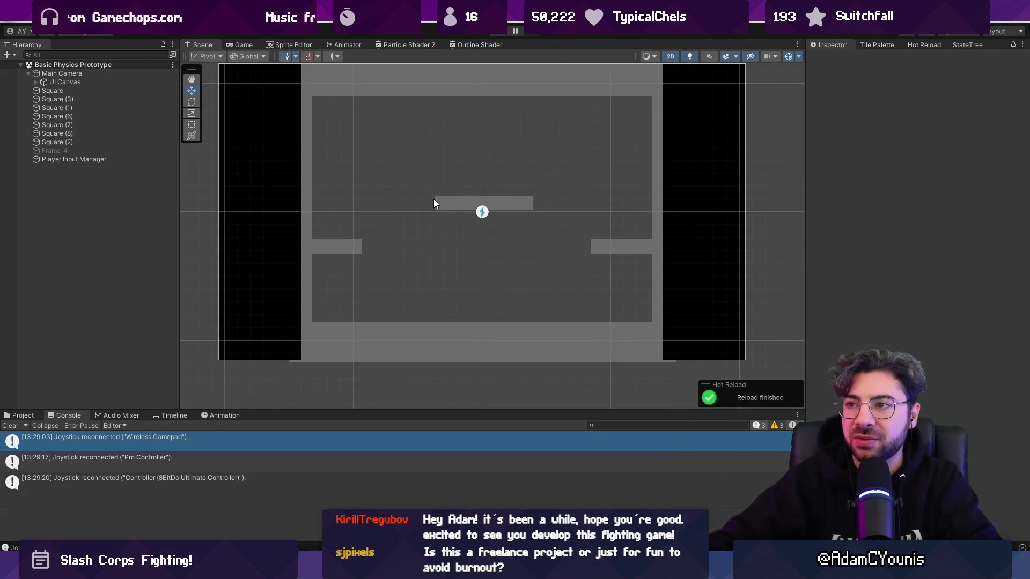
mouse_move(409, 569)
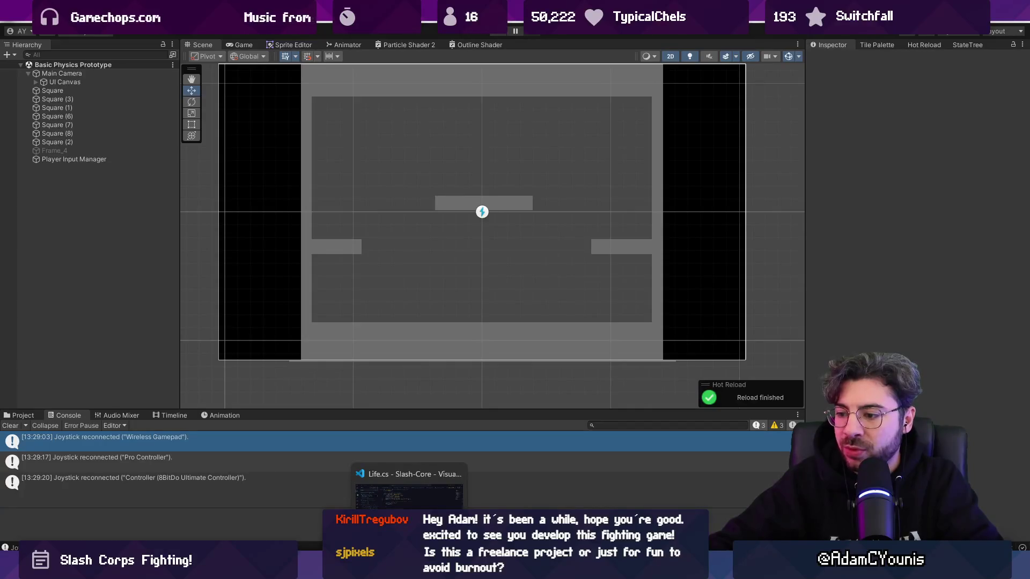
key("super")
type("figma")
key("Return")
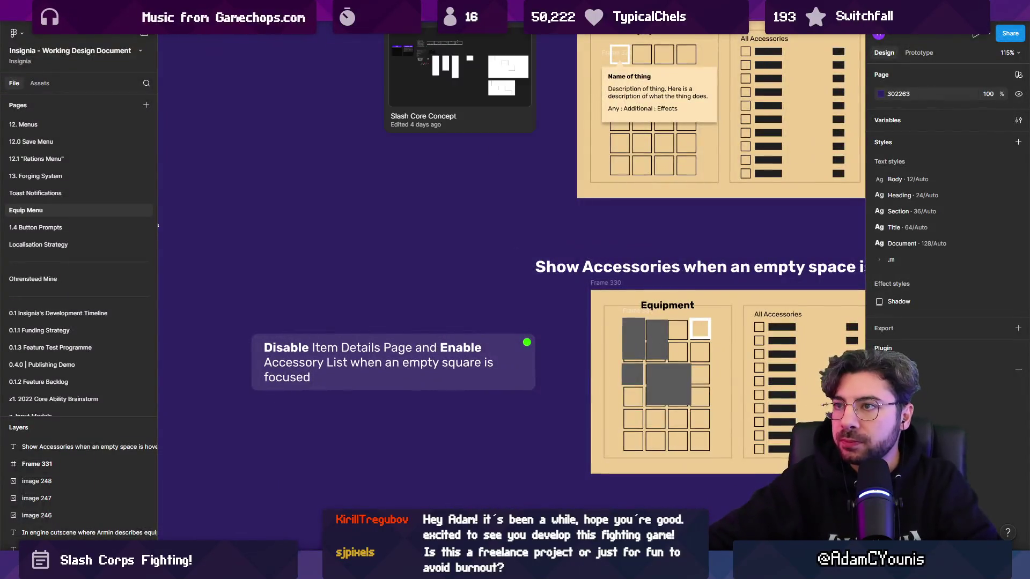
Step: Open the Slash Core Concept file and bring the blank frames and Frames 220–221 into view
left_click(460, 12)
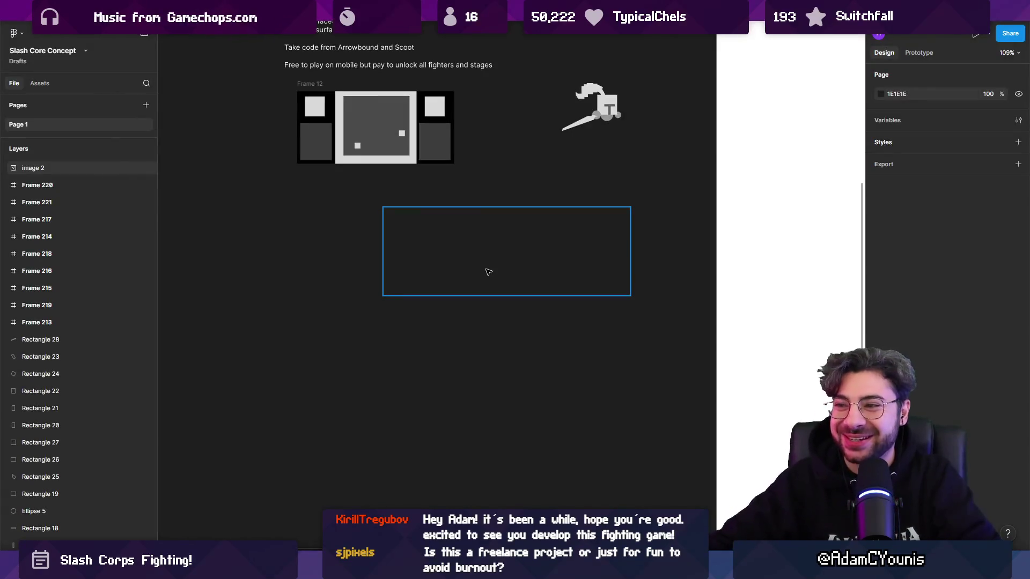
scroll(486, 279, "down", 10)
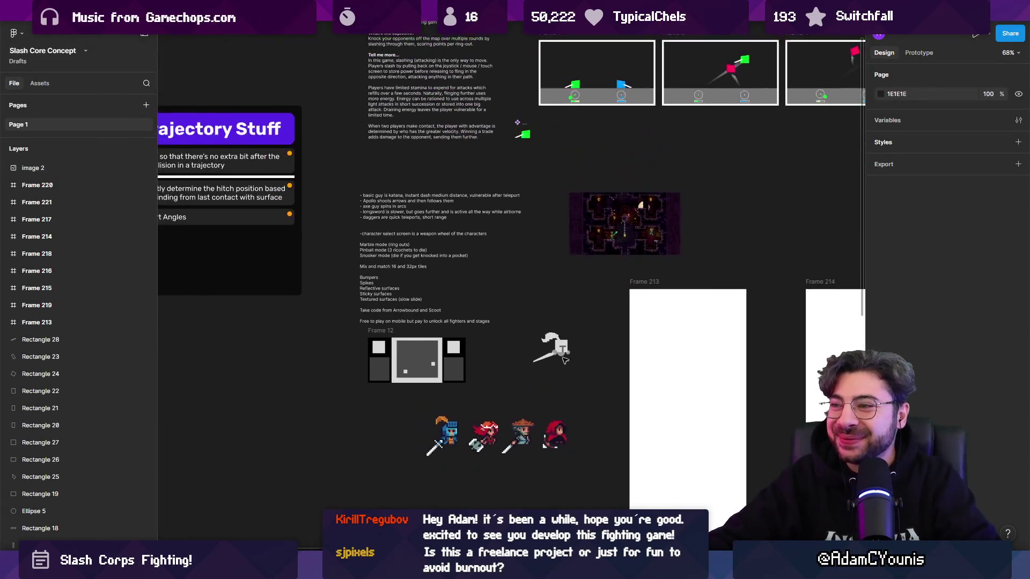
mouse_move(482, 326)
left_mouse_down()
mouse_move(445, 316)
mouse_move(403, 260)
left_mouse_up()
scroll(403, 258, "down", 3)
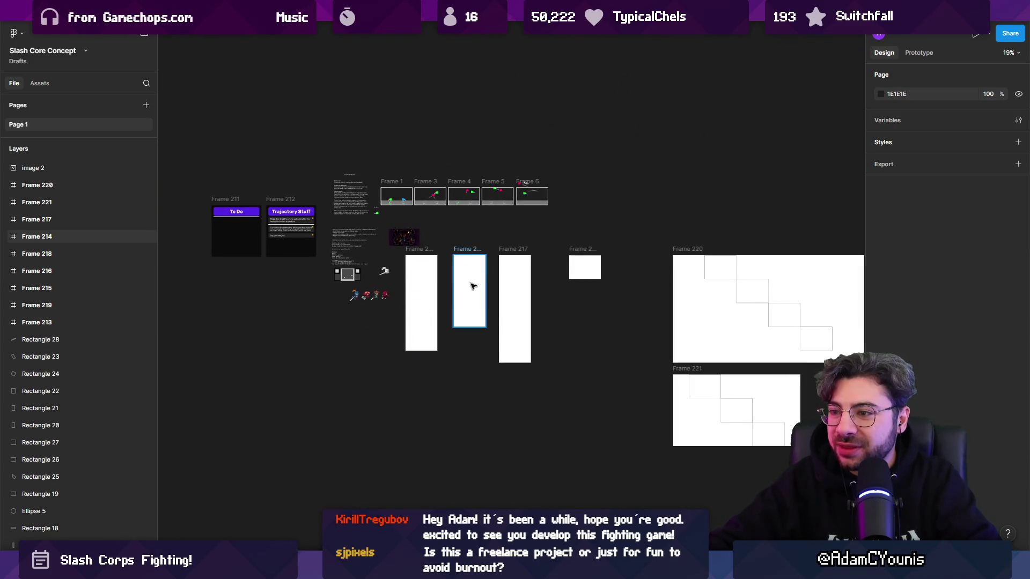
scroll(515, 321, "right", 3)
scroll(375, 269, "down", 1)
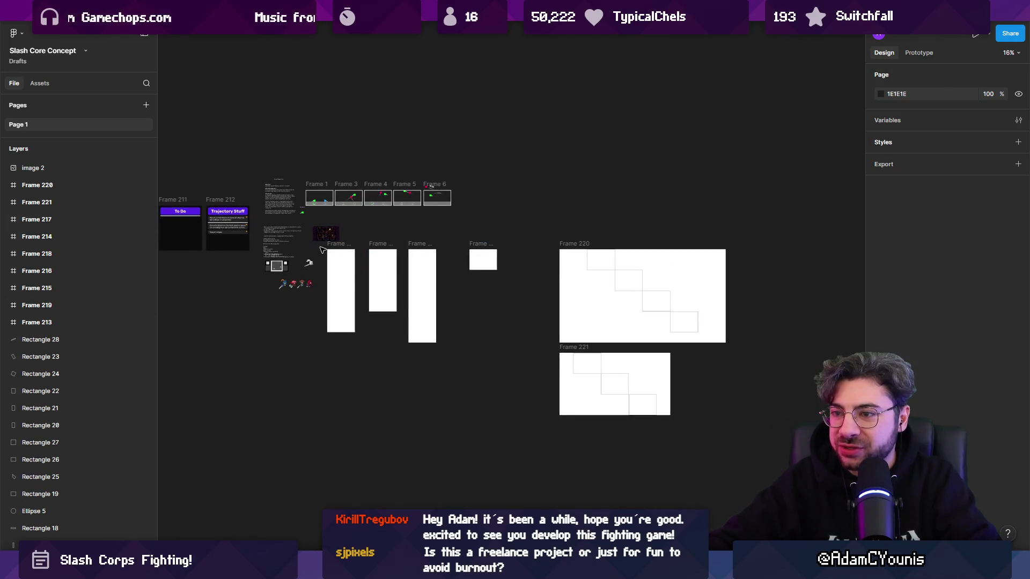
Step: Delete the four blank white frames and Frames 220 and 221
left_click_drag(322, 250, 515, 370)
key("Delete")
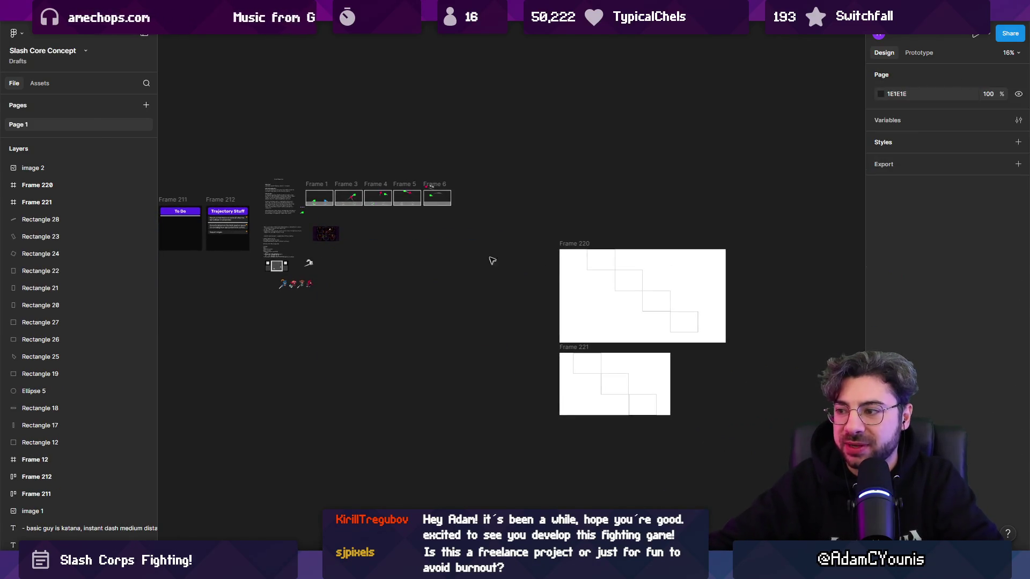
left_click_drag(493, 261, 716, 421)
key("Delete")
scroll(514, 289, "right", 1)
scroll(510, 273, "up", 5)
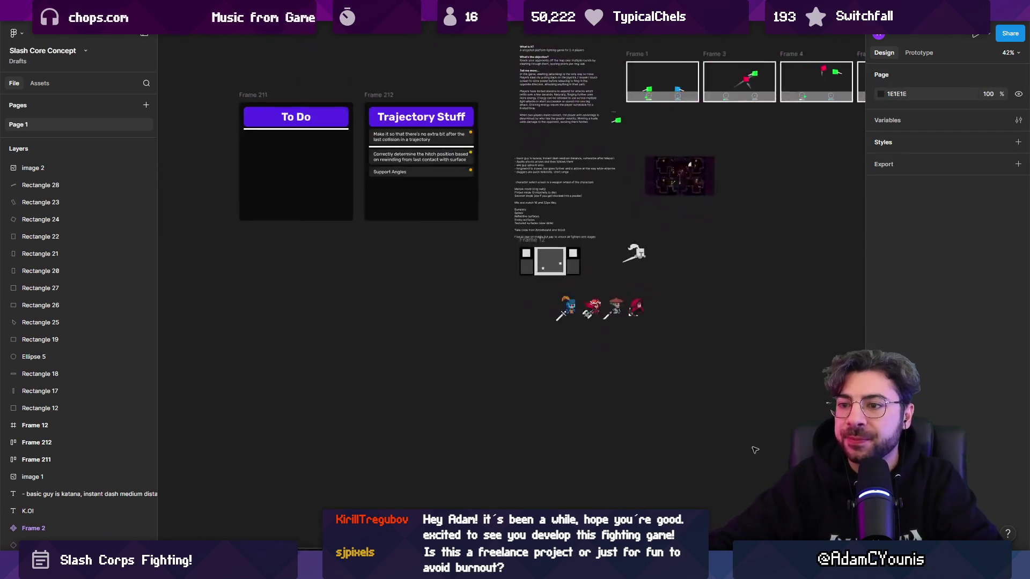
scroll(510, 273, "down", 3)
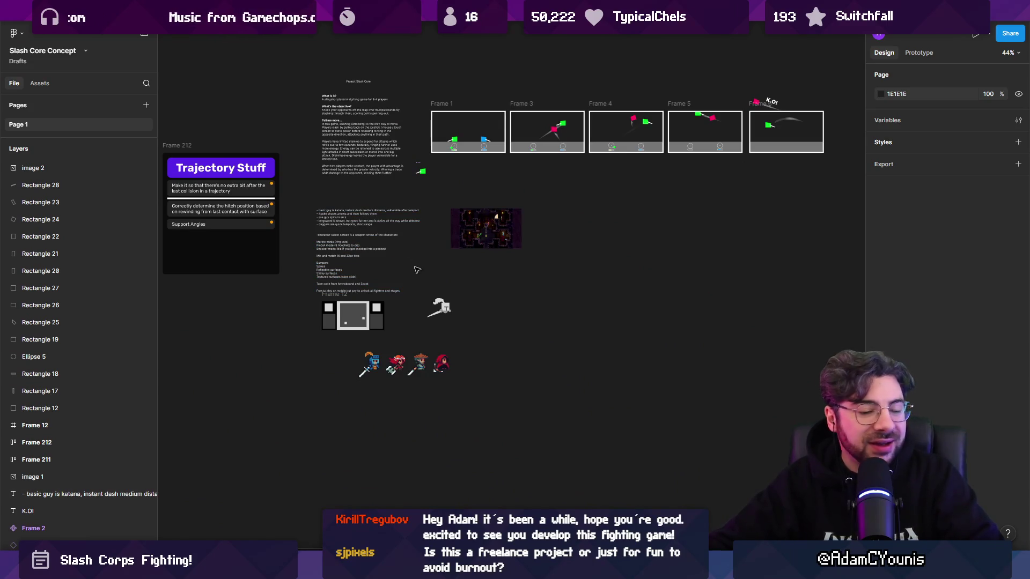
scroll(467, 254, "left", 6)
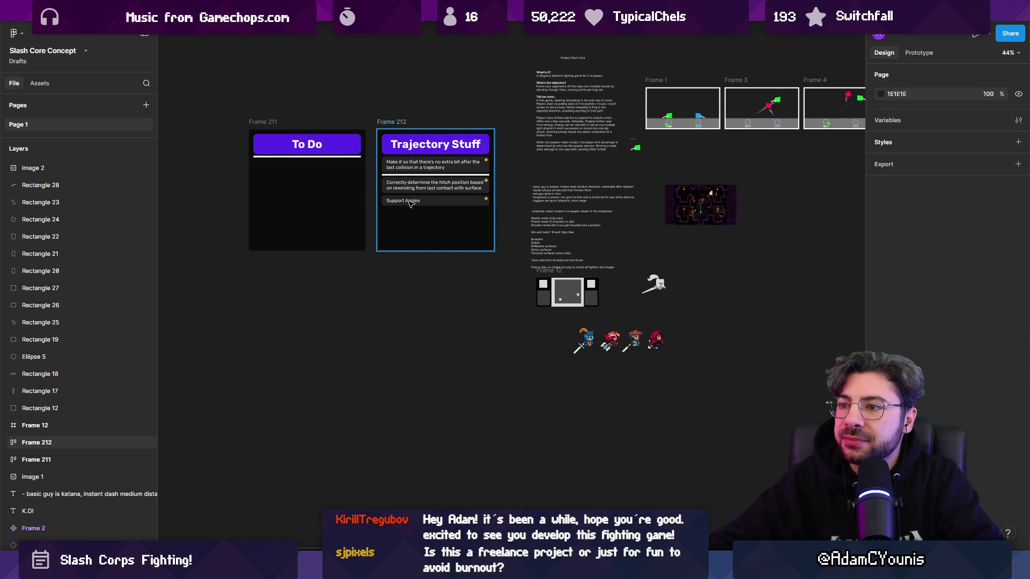
left_click(411, 204)
left_click(411, 204)
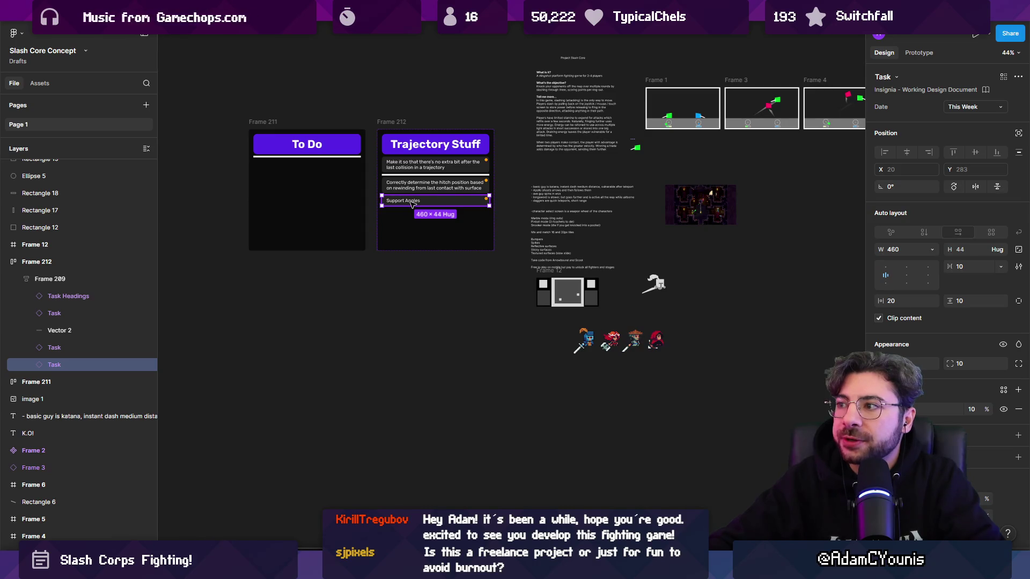
scroll(412, 204, "down", 8)
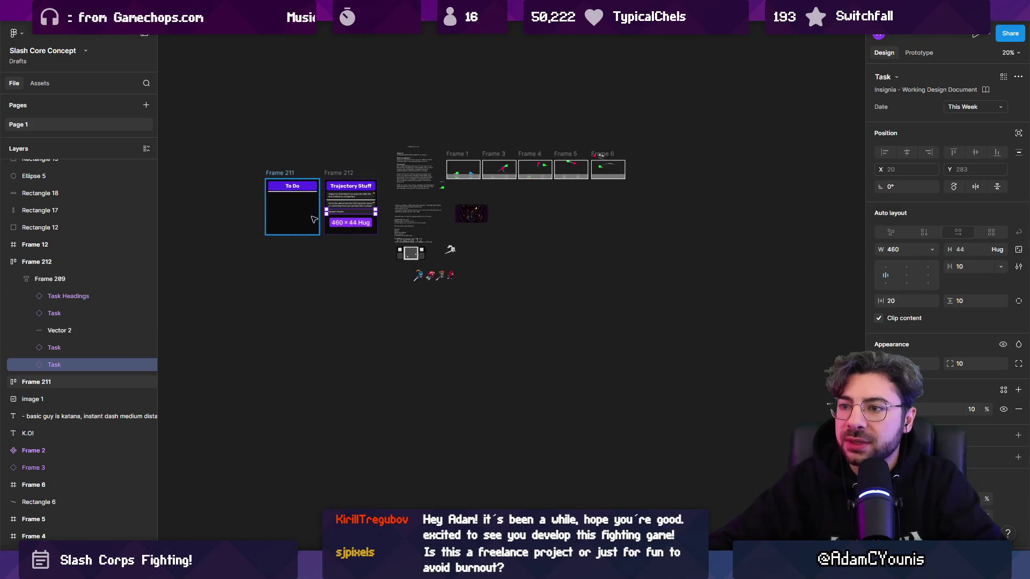
scroll(314, 213, "up", 8)
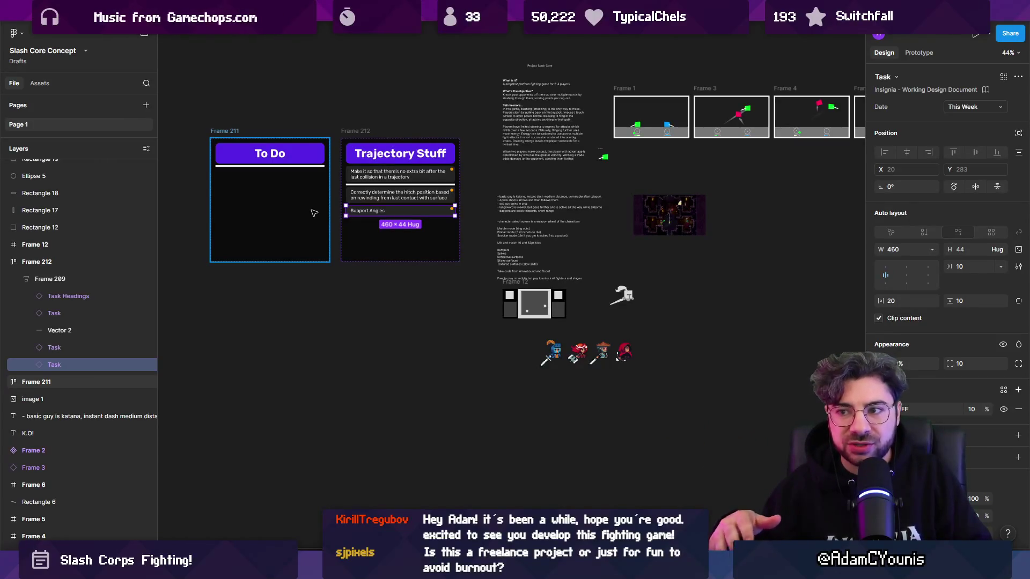
left_click(374, 320)
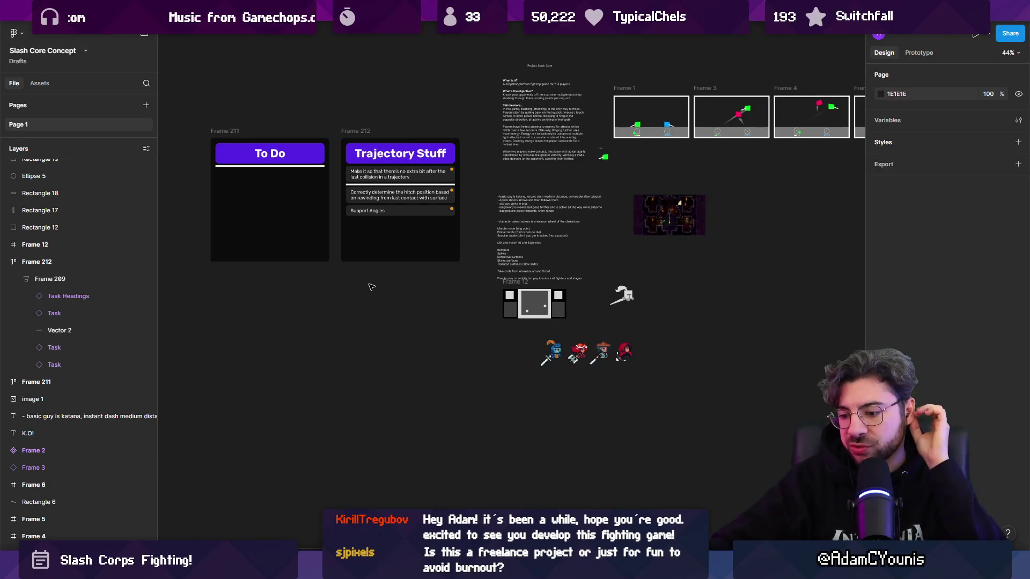
Step: Move the row of four character sprites up beside the knight icon
left_click(6, 263)
left_click_drag(391, 315, 348, 325)
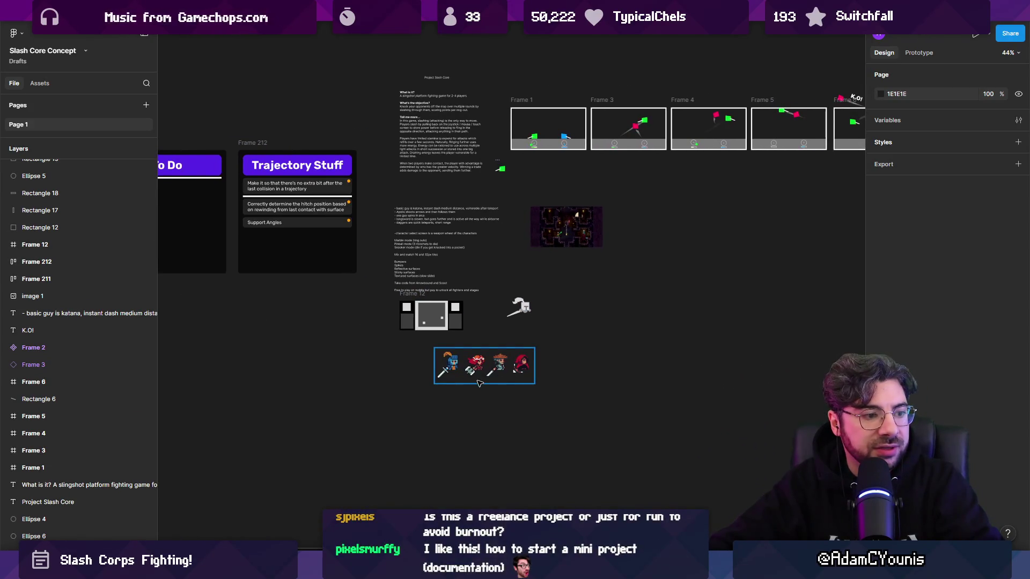
scroll(449, 296, "down", 4)
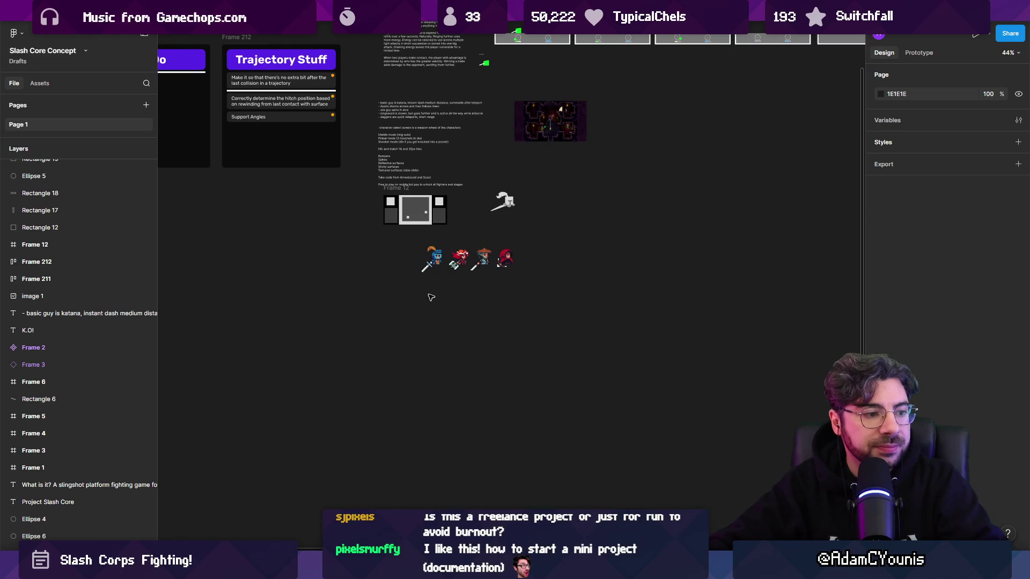
scroll(429, 254, "up", 3)
left_click(483, 357)
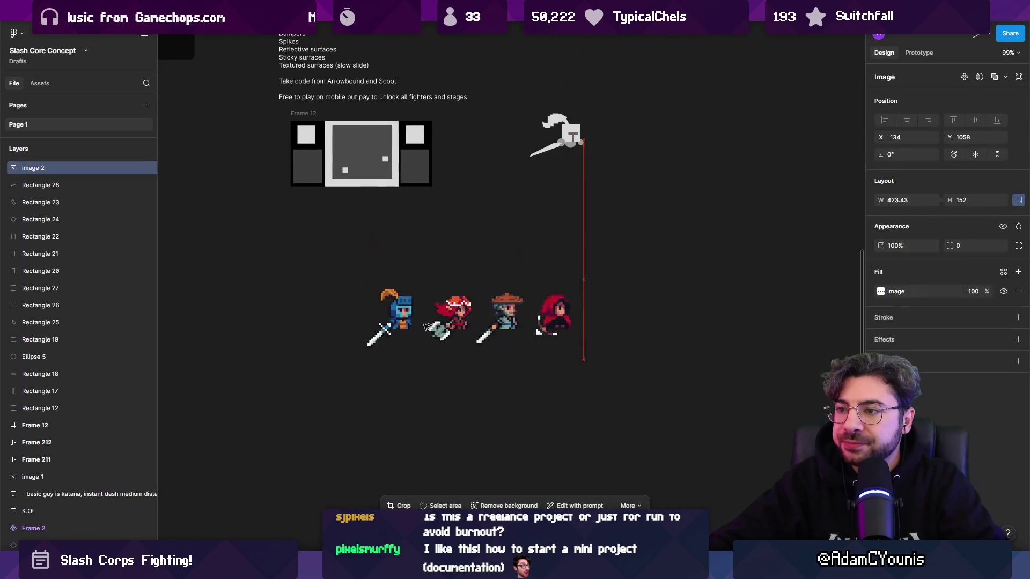
scroll(432, 310, "down", 4)
left_click_drag(419, 322, 541, 252)
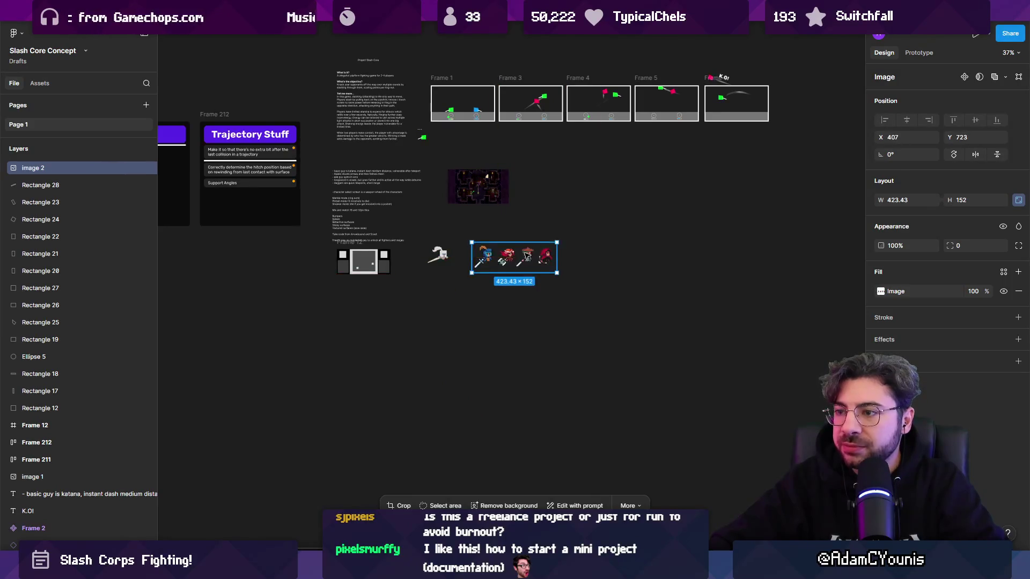
scroll(540, 252, "up", 3)
Step: Draw Section 1 around the knight and character sprites and reposition it
key("shift+s")
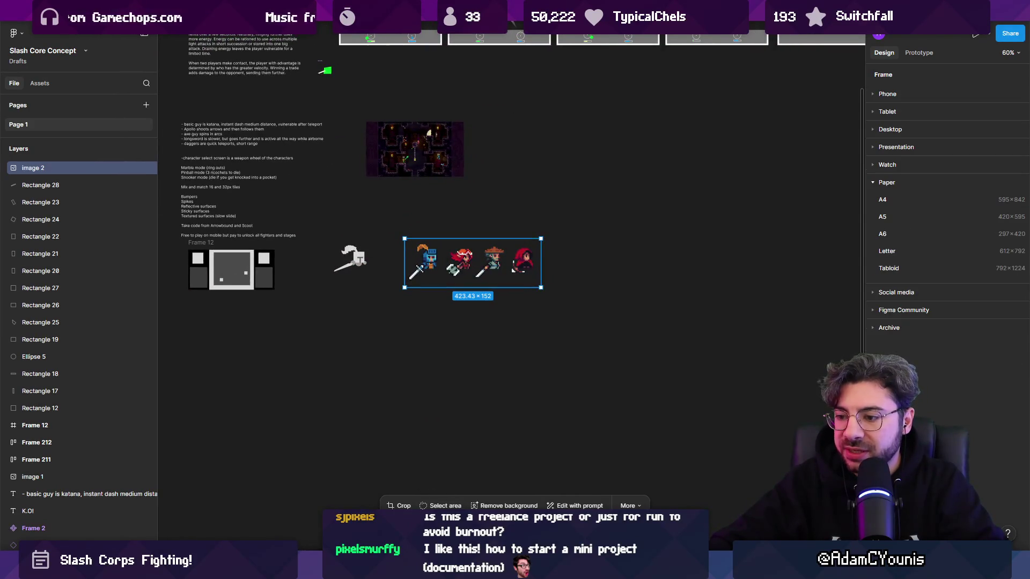
left_click_drag(324, 217, 530, 364)
left_click(466, 260)
left_click_drag(467, 260, 498, 428)
key("ctrl+z")
left_click(339, 201)
left_click_drag(339, 201, 376, 311)
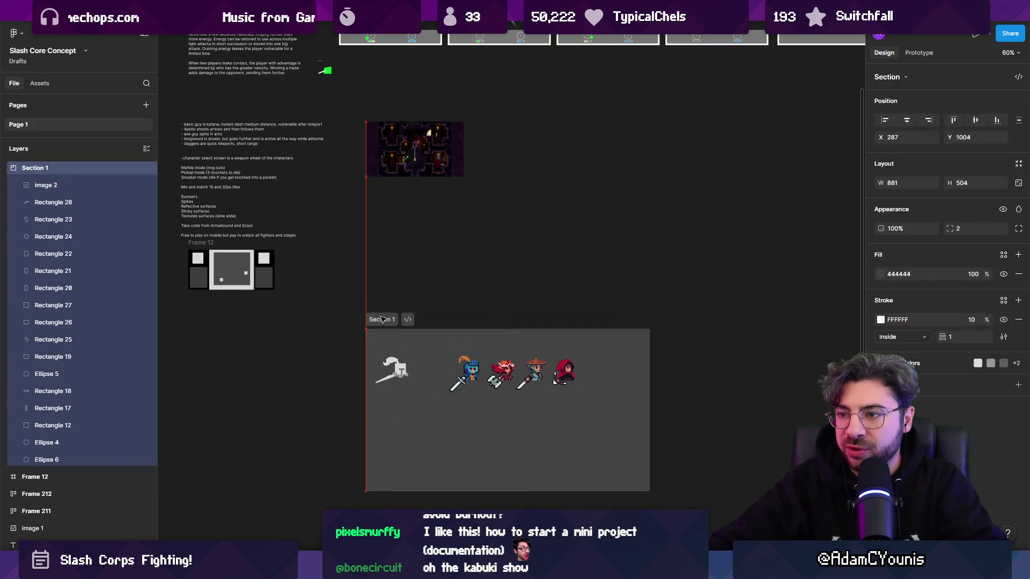
scroll(355, 304, "down", 3)
scroll(356, 304, "up", 5)
left_click_drag(240, 287, 699, 218)
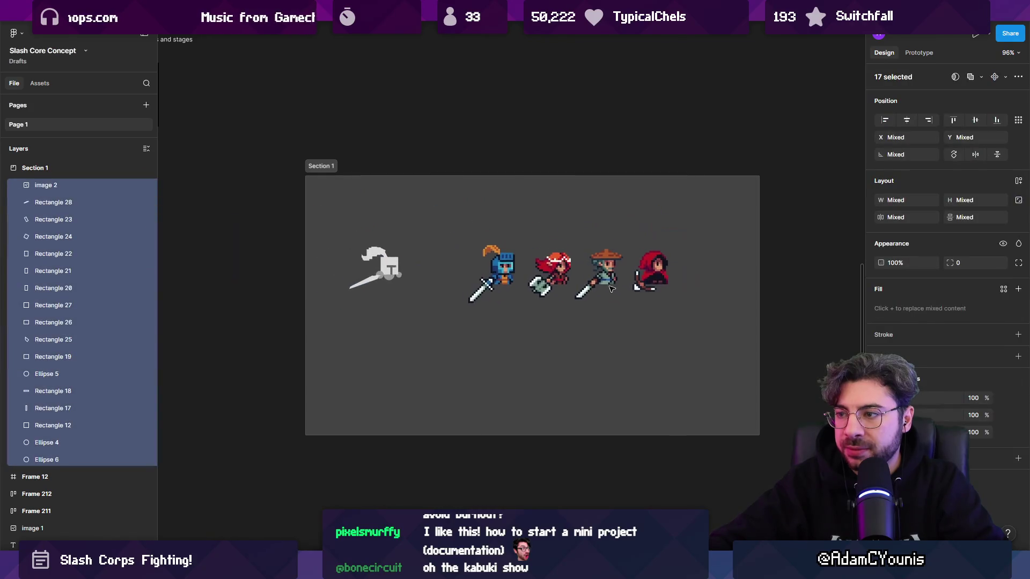
Step: Add an enlarged Characters heading above the knight and name the section Characters
left_click(526, 223)
scroll(436, 284, "up", 5)
key("t")
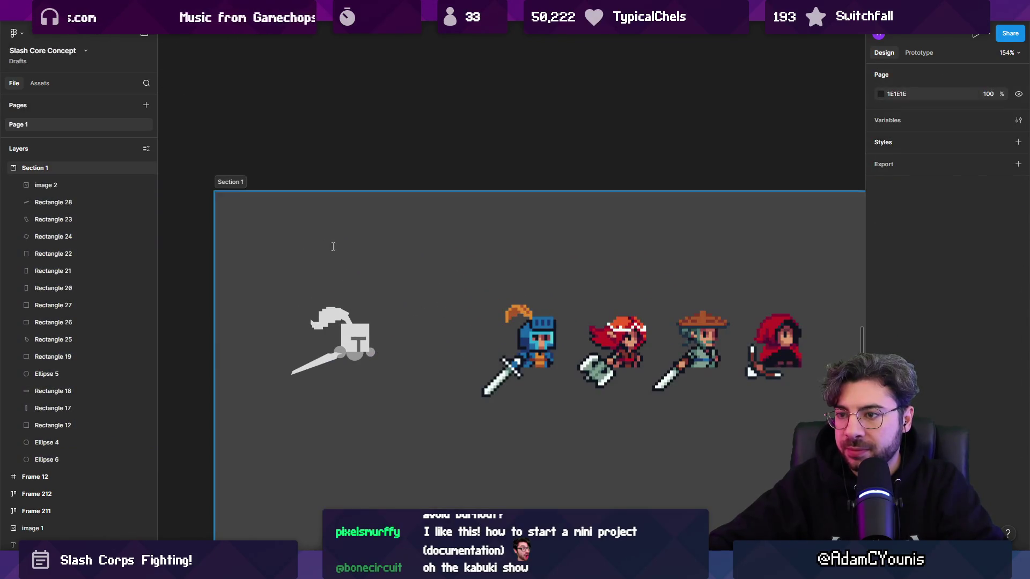
left_click(325, 248)
type("Chara")
key("Escape")
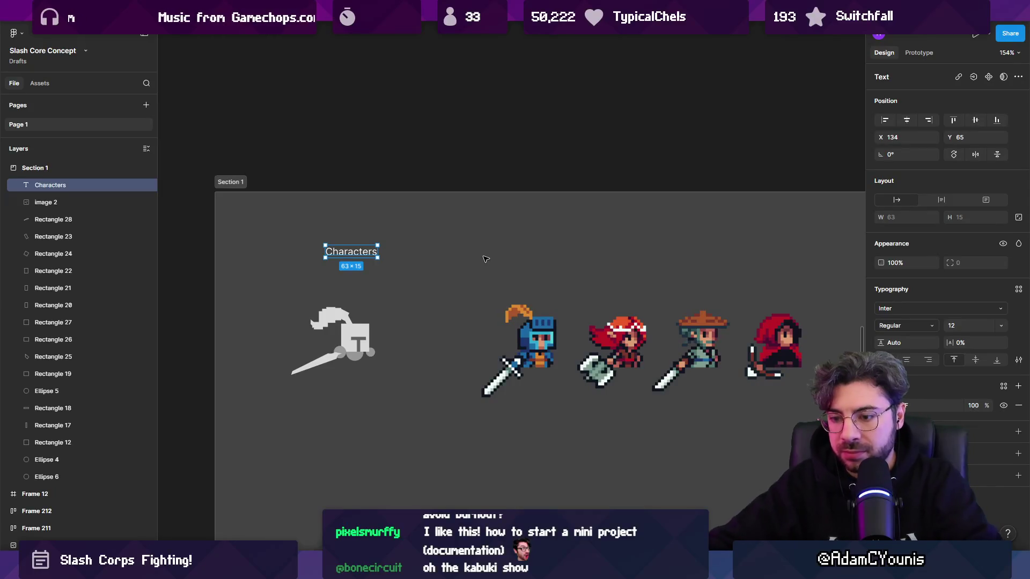
key("k")
mouse_move(381, 245)
left_mouse_down()
mouse_move(432, 229)
mouse_move(333, 261)
left_mouse_up()
mouse_move(414, 240)
left_mouse_down()
mouse_move(432, 239)
mouse_move(303, 250)
mouse_move(447, 219)
left_mouse_up()
left_click(230, 182)
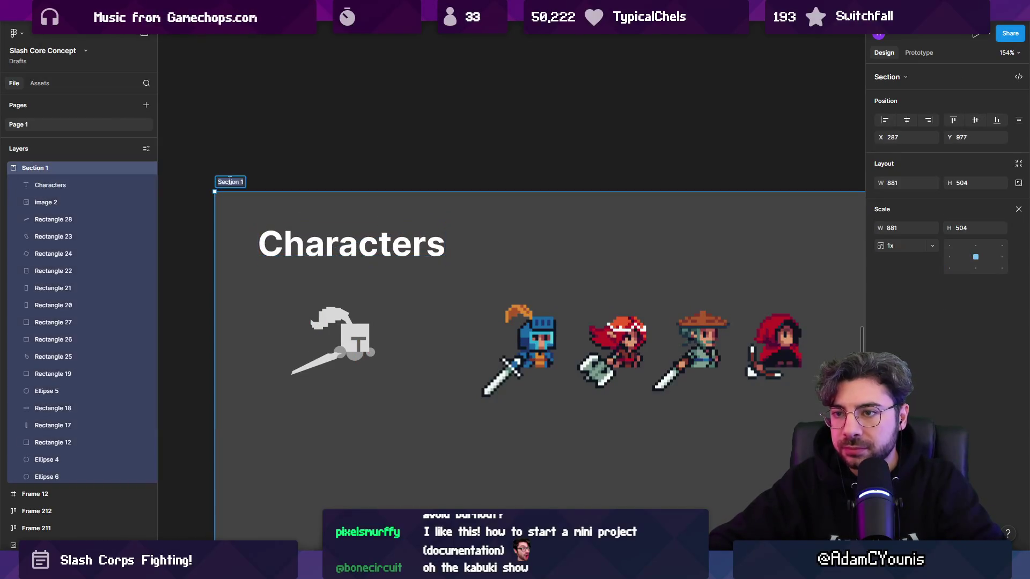
type("Characters")
key("Return")
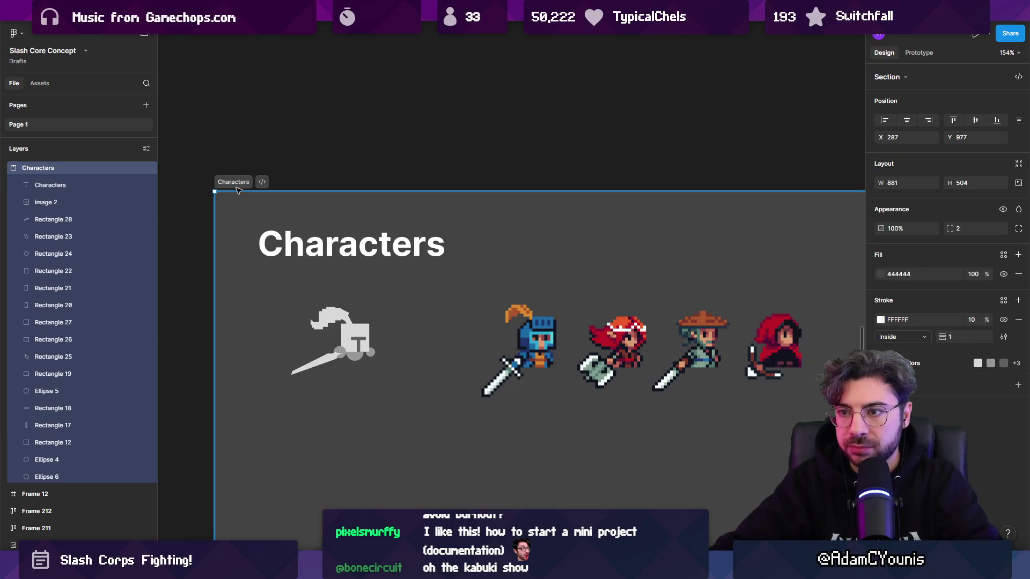
scroll(408, 210, "down", 5)
Step: Copy the Characters heading below the sprites and make the section taller
mouse_move(381, 225)
left_mouse_down()
mouse_move(395, 334)
mouse_move(388, 314)
left_mouse_up()
left_click(428, 363)
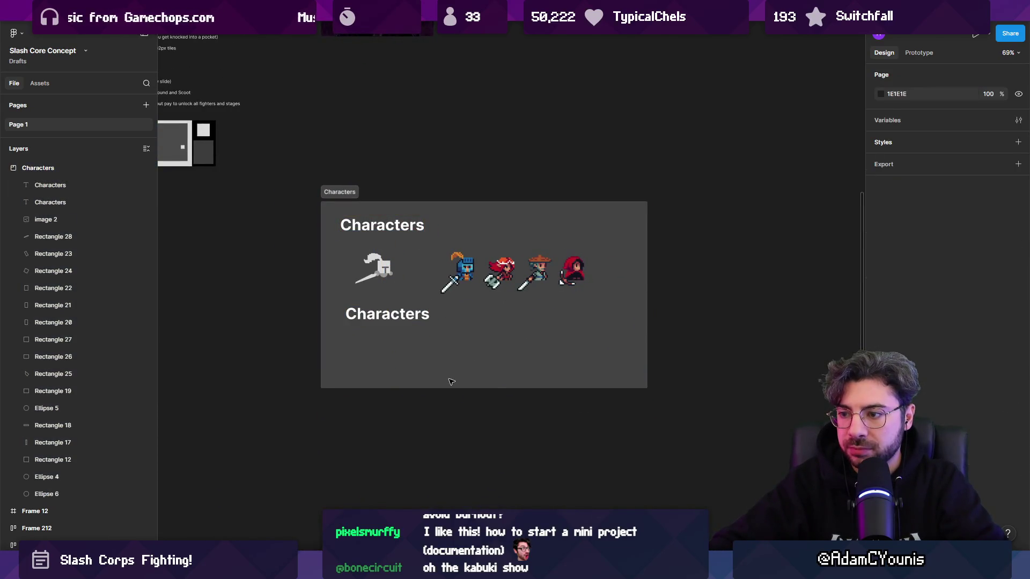
left_click(462, 385)
left_click_drag(464, 390, 463, 506)
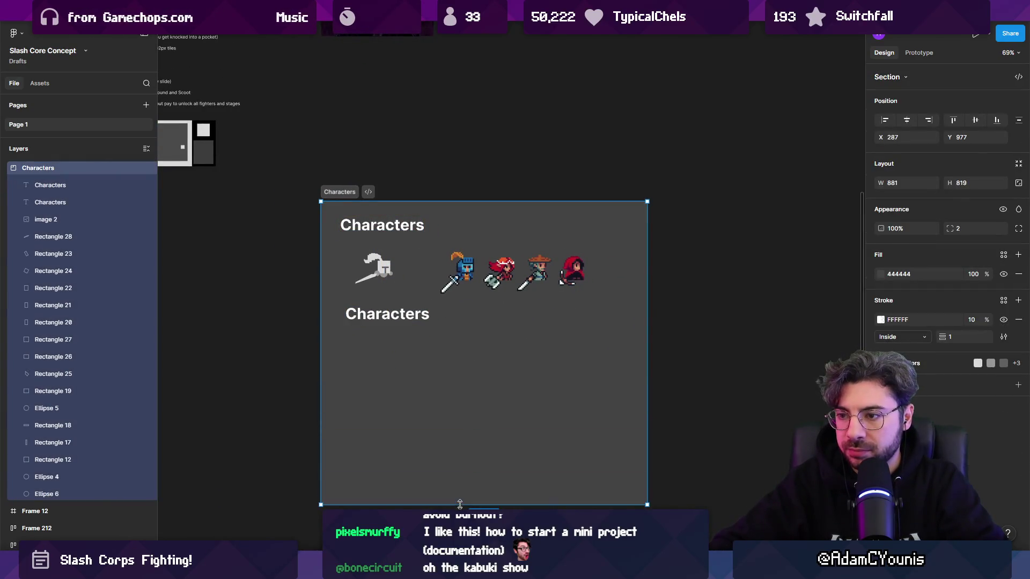
scroll(329, 429, "up", 5)
Step: Make the copied heading regular weight and shrink it to about 47×11
double_click(424, 252)
key("ctrl+b")
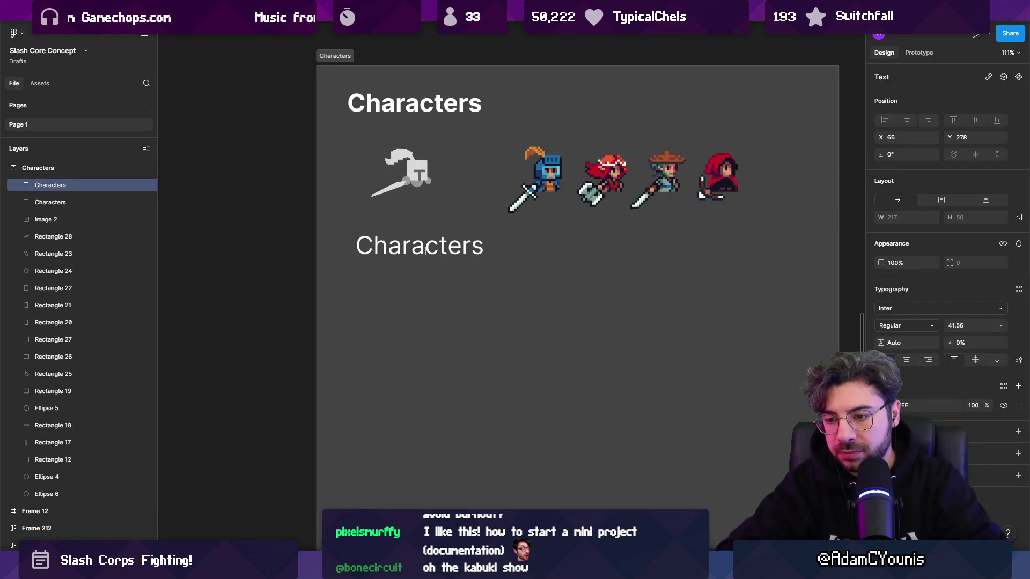
key("Escape")
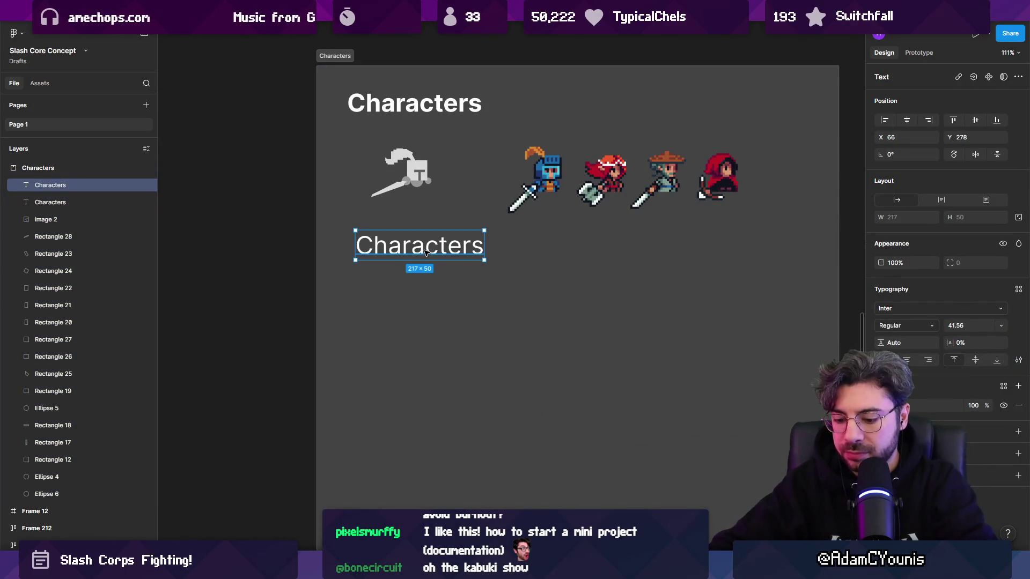
key("k")
left_click_drag(484, 259, 382, 232)
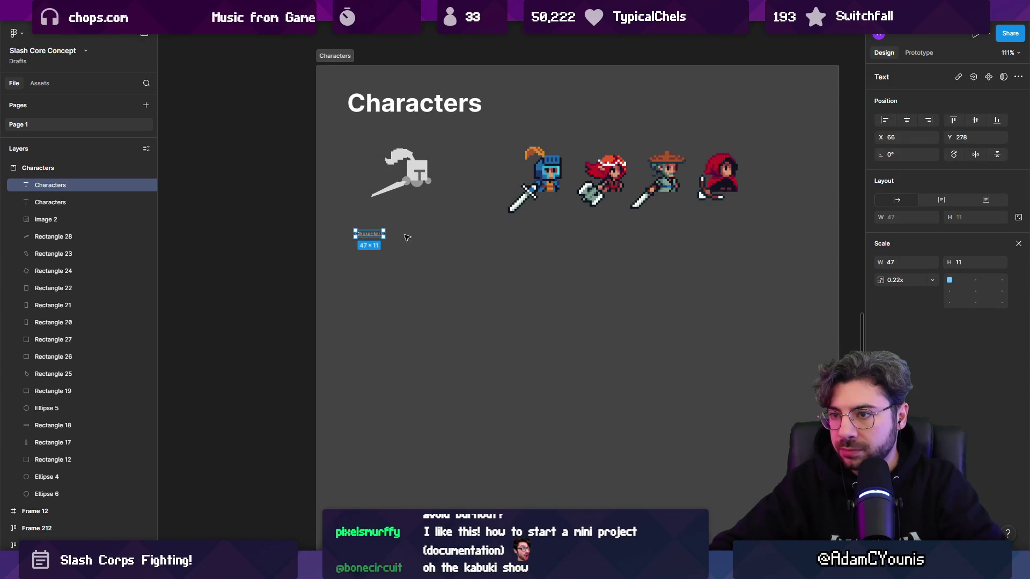
Step: Set the text to size 16 and start a bulleted list with 'Basic state machine'
key("v")
scroll(375, 236, "up", 3)
left_click(971, 323)
type("16")
key("Return")
type("Basic")
key("BackSpace")
key("BackSpace")
key("BackSpace")
key("BackSpace")
type("=")
key("BackSpace")
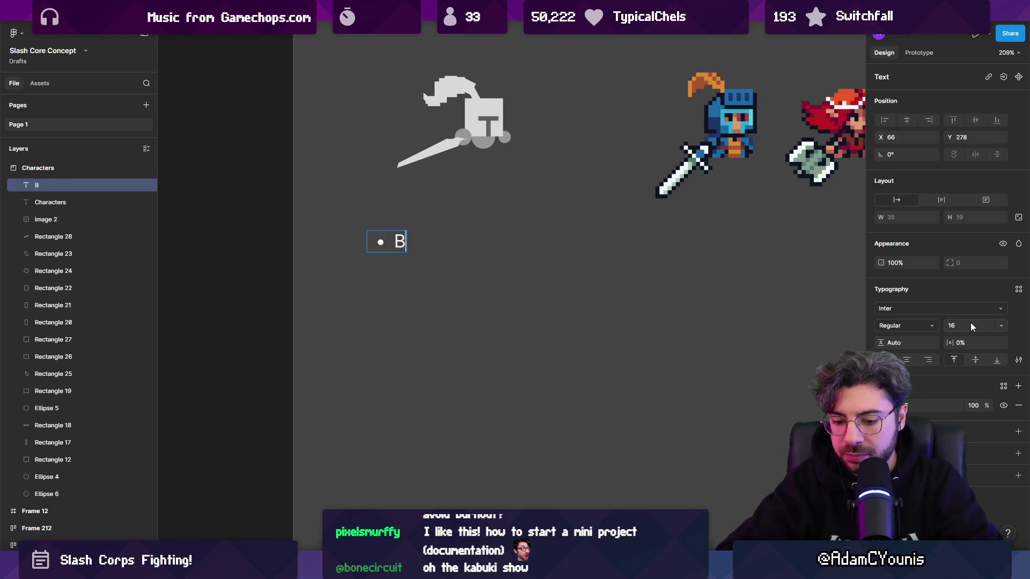
type("asic state machine")
key("Return")
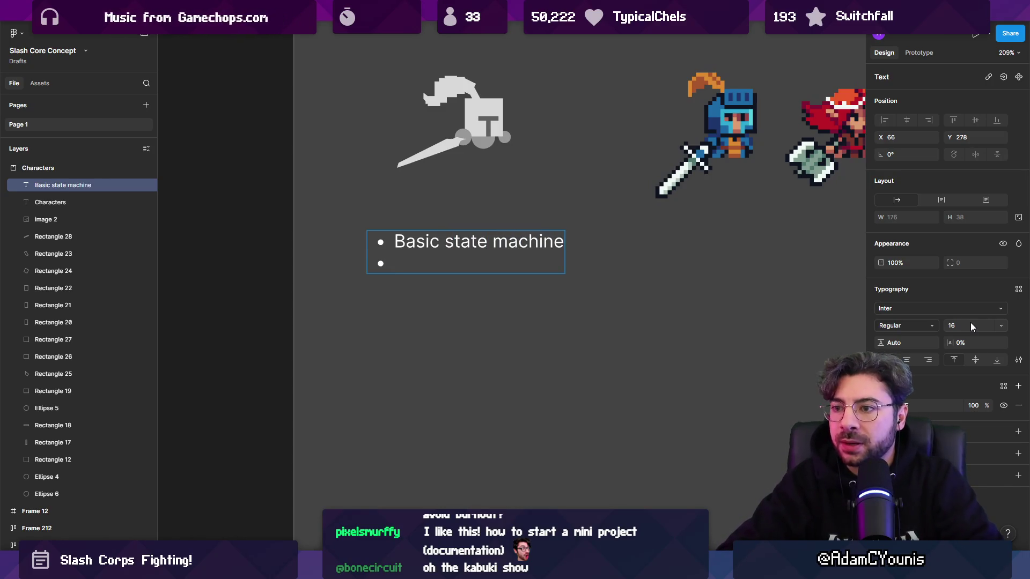
Step: Insert '16px tall' and 'Head focused design' bullets above Basic state machine
key("Up")
key("Return")
key("Up")
type("16px tall")
key("Return")
type("Head fo")
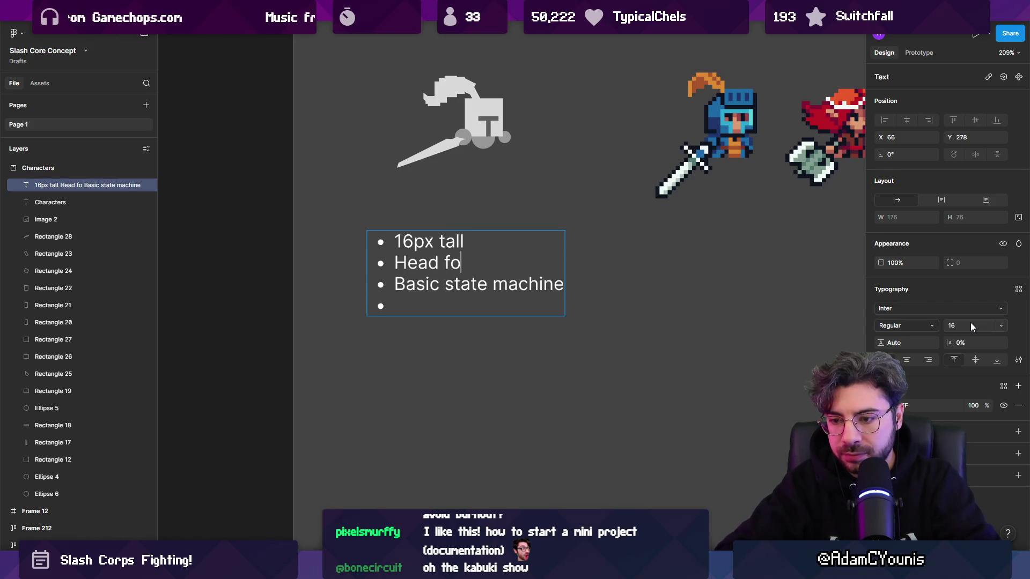
type("cused")
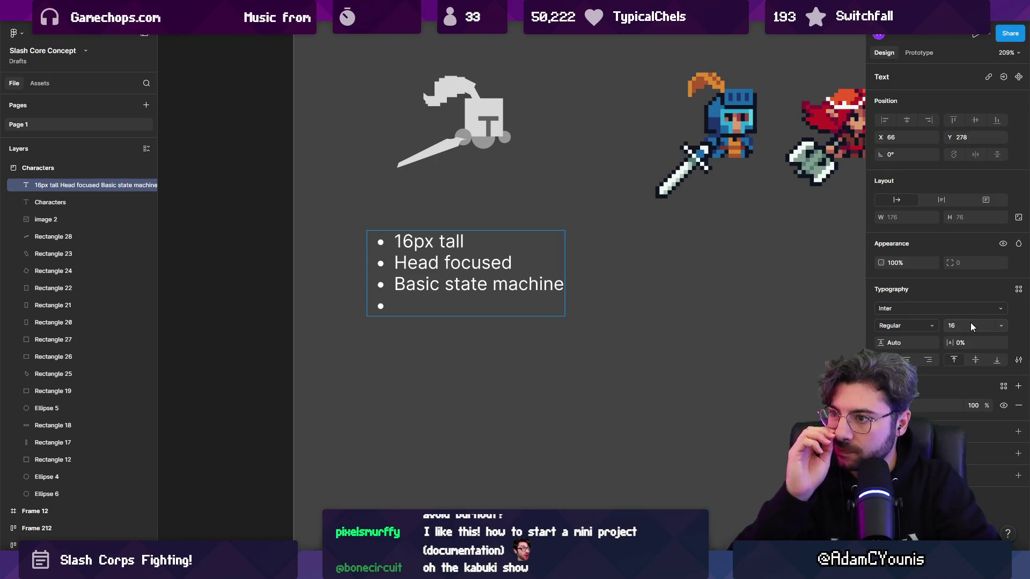
type(" design")
key("Return")
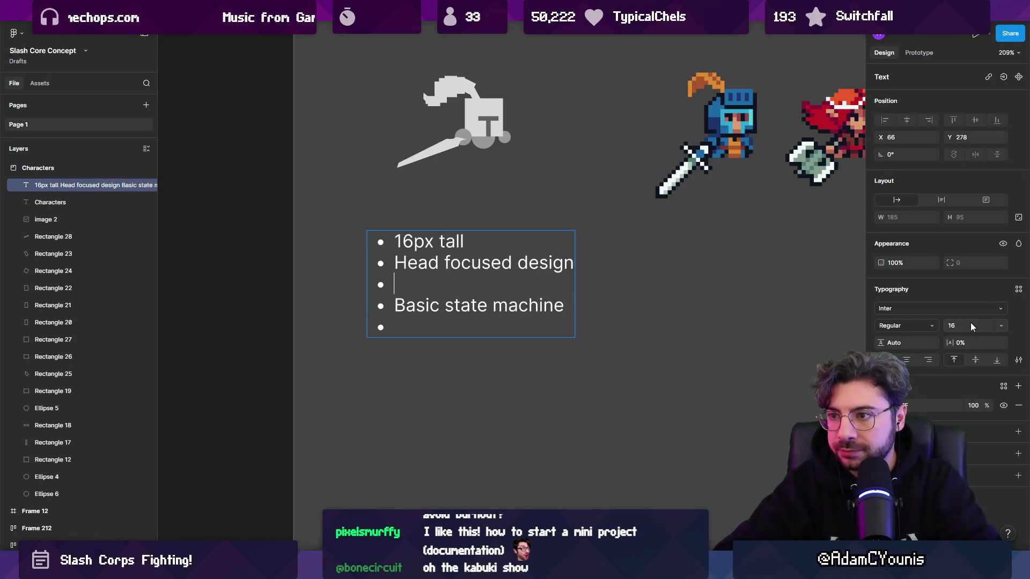
Step: Add the bullet 'One Primary Colour, one secondary' as the third rule
type("Single co")
key("BackSpace")
key("BackSpace")
key("BackSpace")
key("BackSpace")
key("BackSpace")
key("BackSpace")
type("P")
key("BackSpace")
key("BackSpace")
type("One Primary Colour, co")
key("BackSpace")
key("BackSpace")
type("oibne")
key("BackSpace")
key("BackSpace")
key("BackSpace")
key("BackSpace")
key("BackSpace")
key("BackSpace")
type("seco")
key("BackSpace")
key("BackSpace")
key("BackSpace")
type("secondary")
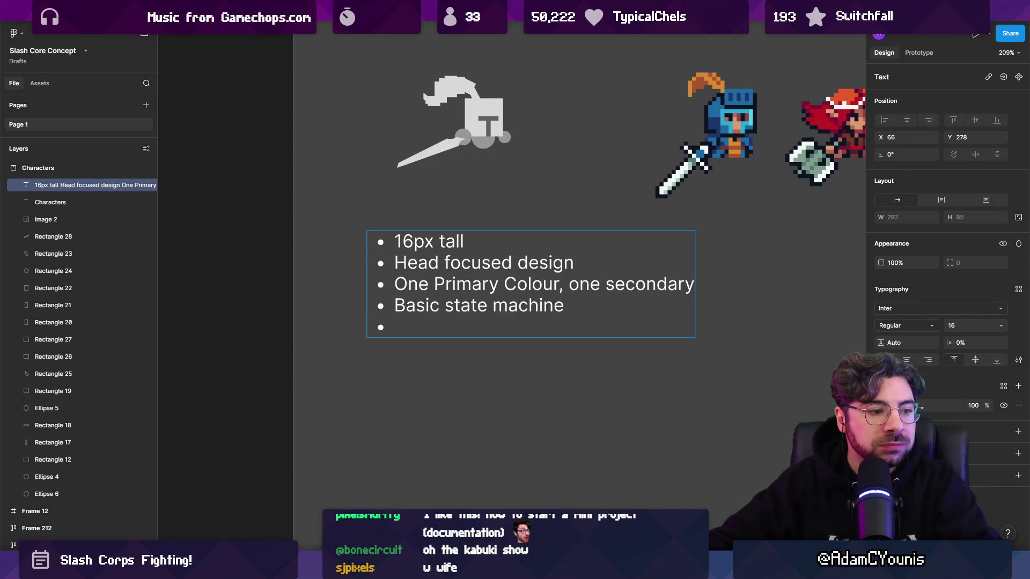
left_click(593, 314)
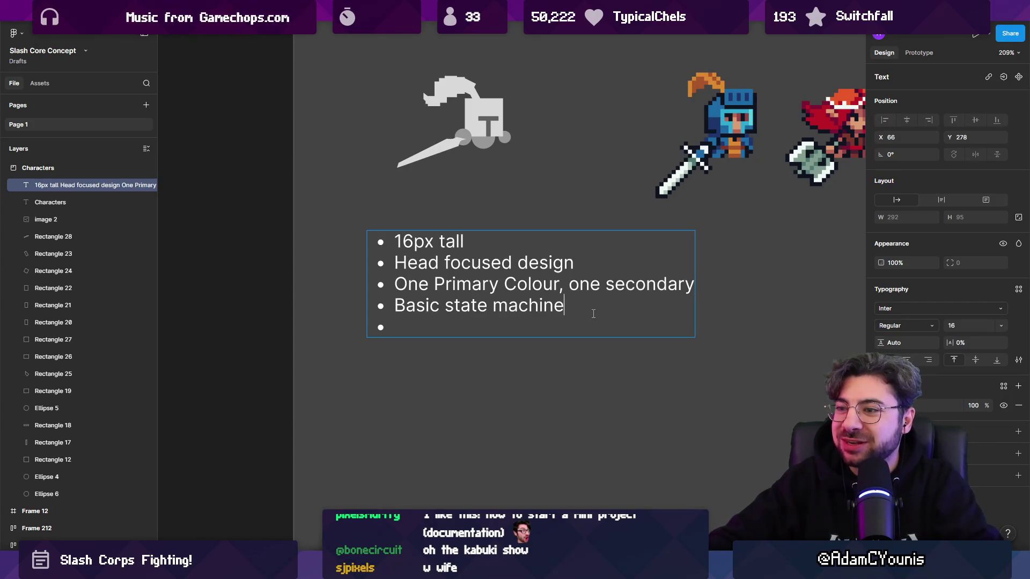
Step: Nest the sub-bullets Idle, Pull, Fling and Hurt beneath Basic state machine
key("Down")
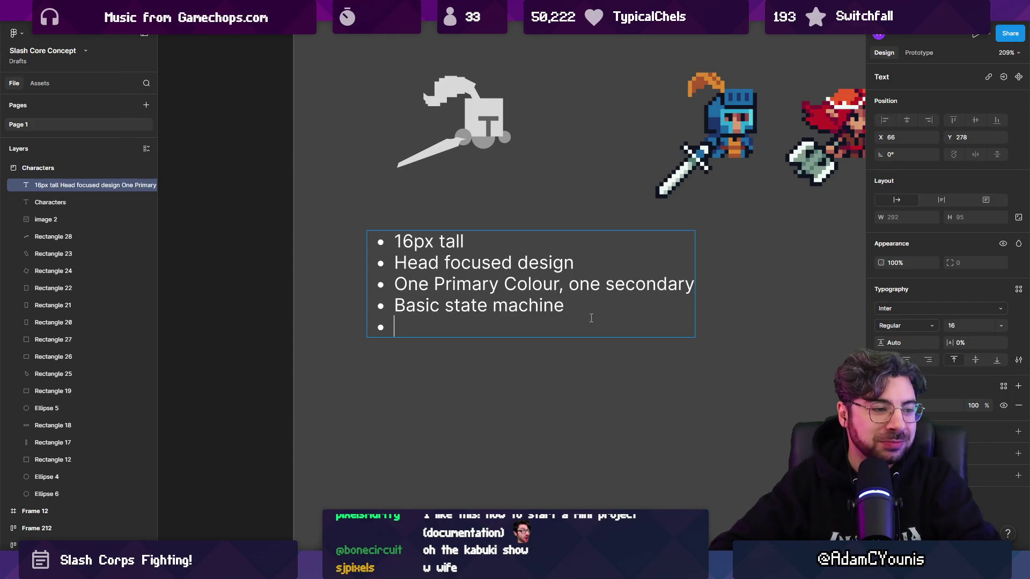
scroll(631, 314, "right", 5)
scroll(434, 312, "down", 5)
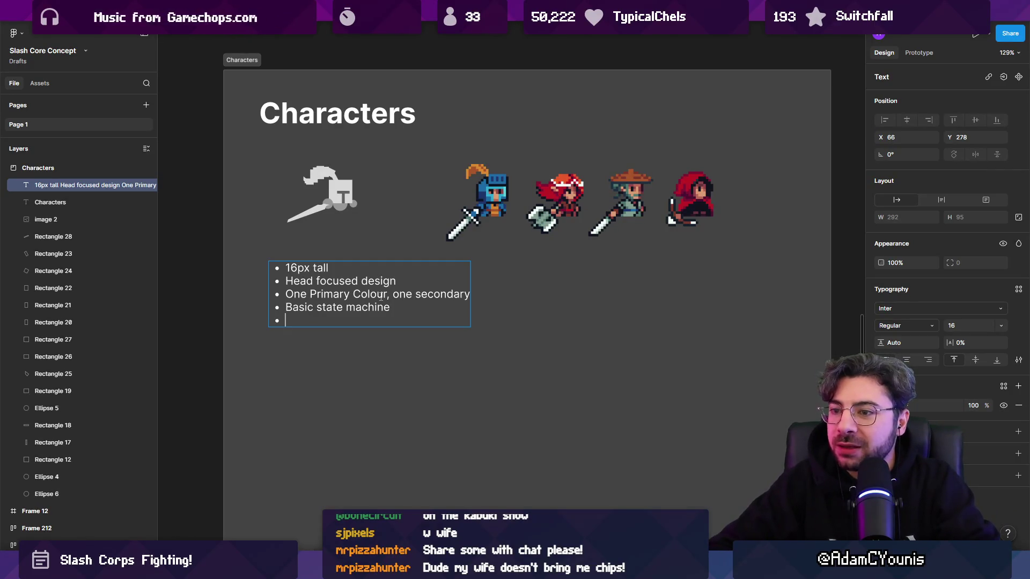
type("Idle")
key("Return")
type("Pull")
key("Return")
type("Fling")
key("Return")
type("Hurt")
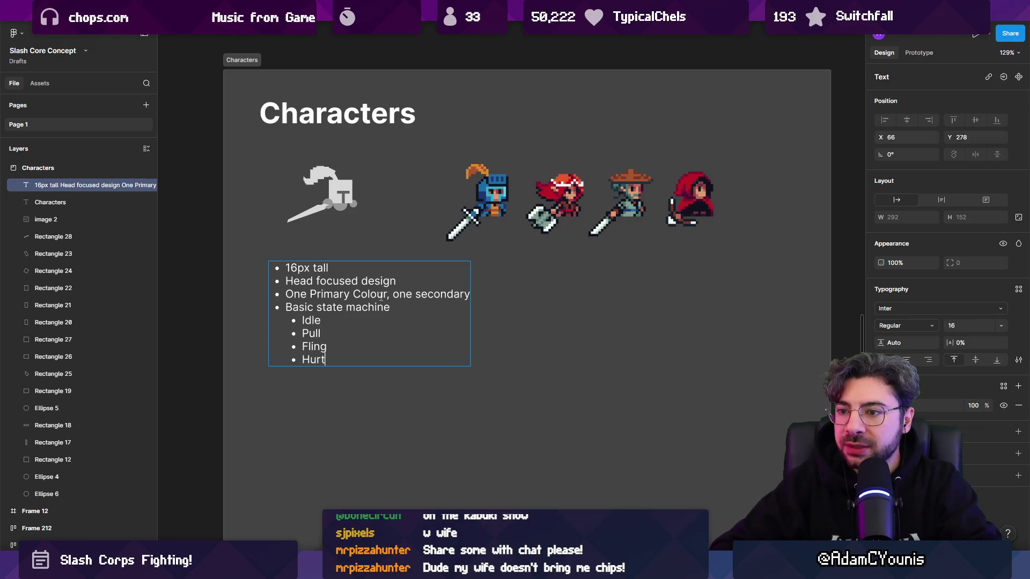
key("Up")
key("Up")
key("shift+Home")
key("Down")
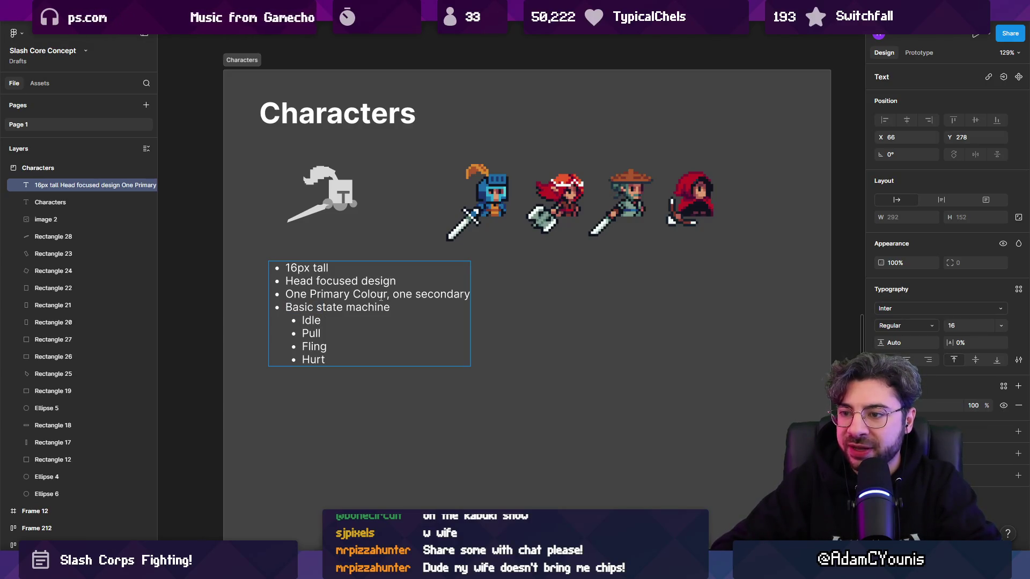
Step: Insert the bullet 'No Animations, one sprite per state' after the colour bullet
key("shift+Down")
key("shift+Down")
key("shift+Down")
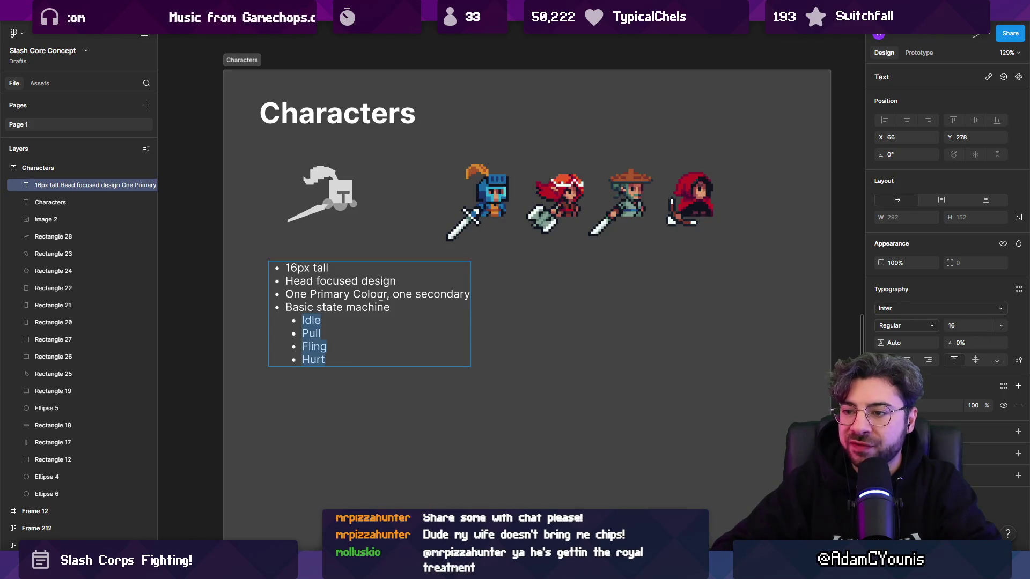
key("Up")
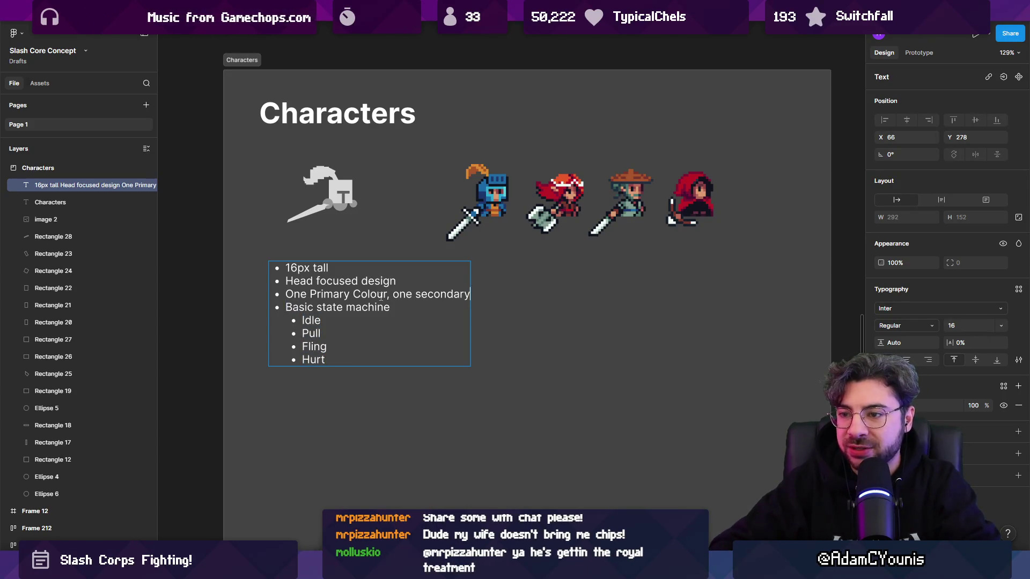
key("Return")
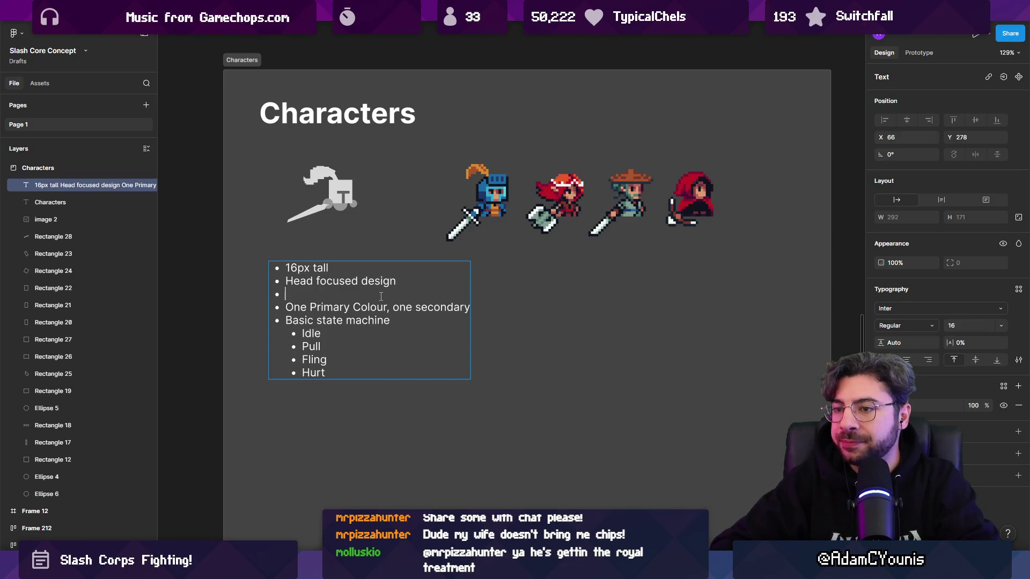
key("ctrl+z")
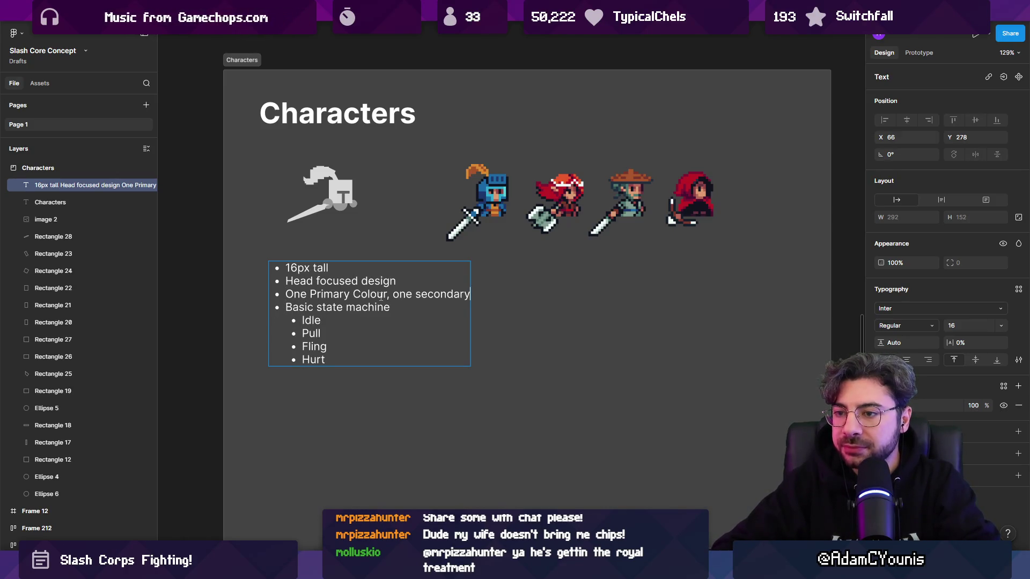
key("Return")
type("No Anim")
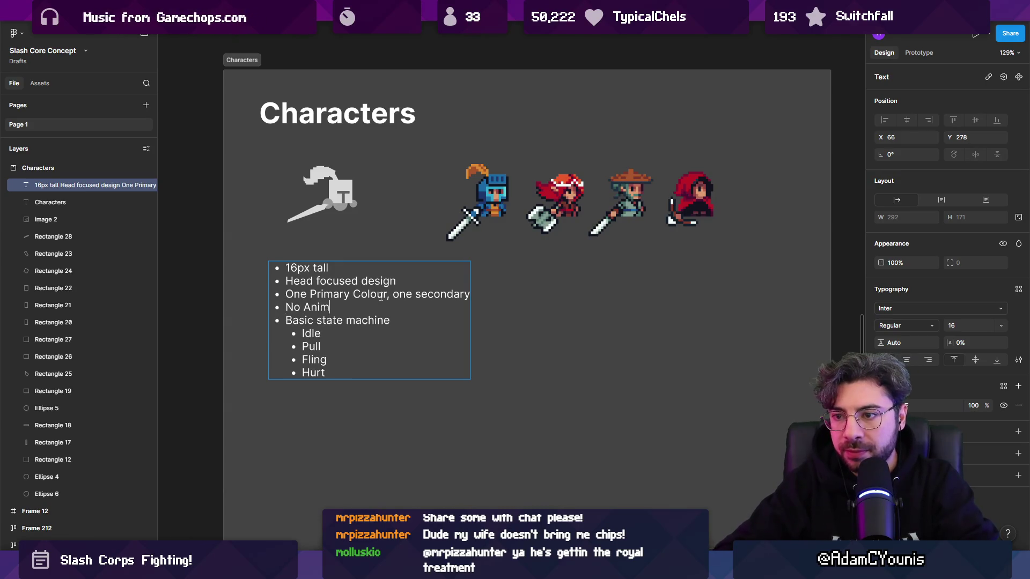
type("ations, only sprites")
key("ctrl+shift+Left")
key("ctrl+shift+Left")
key("ctrl+shift+Left")
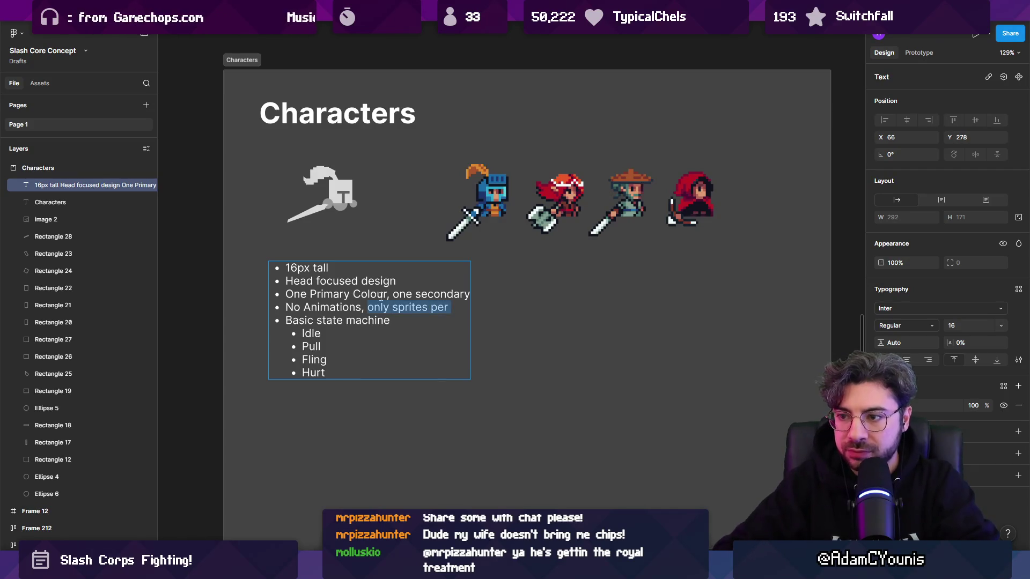
type("one sprite per sp")
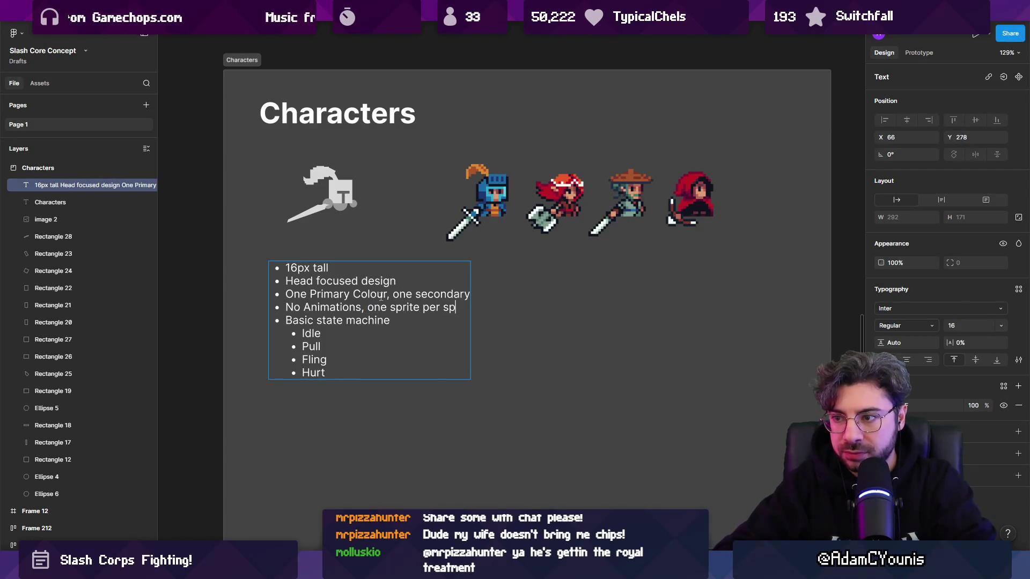
type("ate")
key("Escape")
key("Escape")
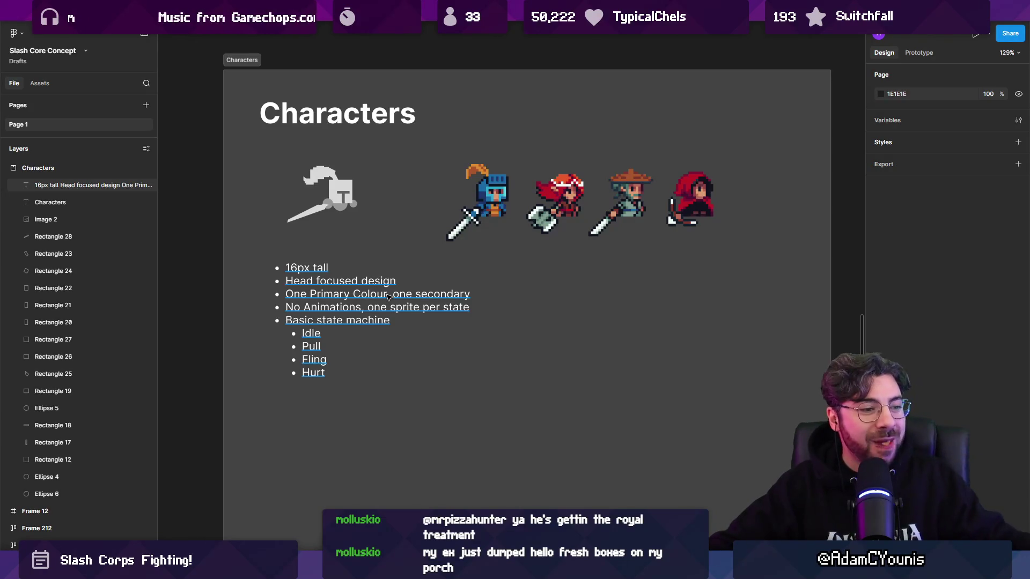
left_click(379, 314)
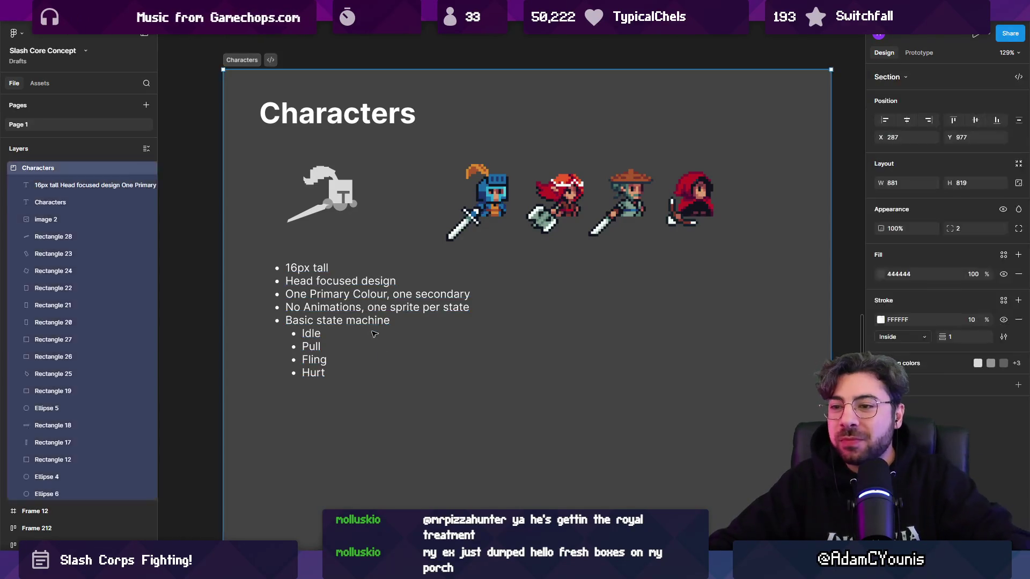
Step: Add a 'One weapon sprite' bullet and move it above the No Animations line
double_click(398, 320)
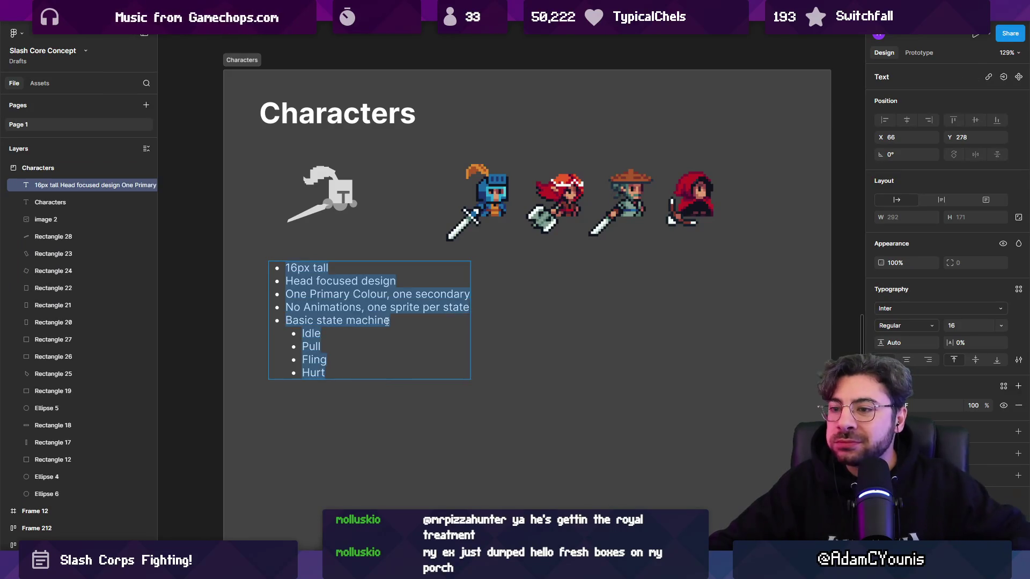
left_click(460, 306)
key("Return")
type("One weapon")
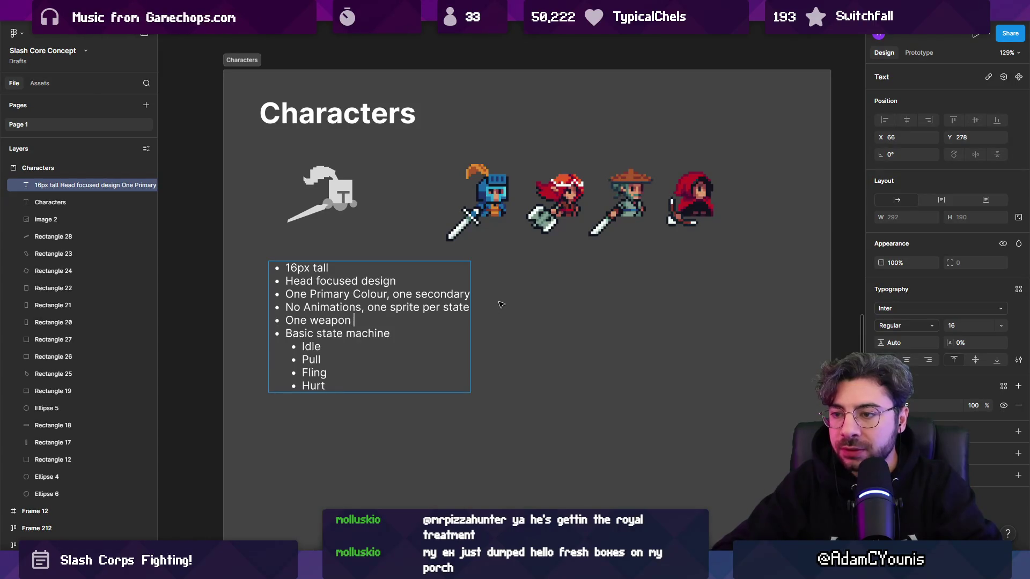
type(" sprite")
key("Escape")
key("Return")
key("Down")
key("shift+Down")
key("ctrl+x")
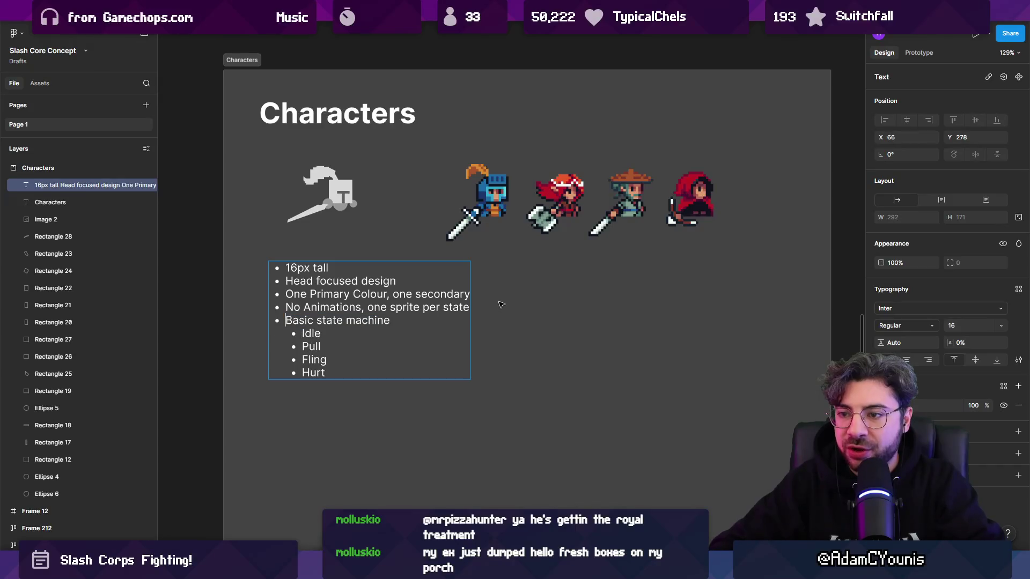
key("Up")
key("Return")
key("Up")
key("ctrl+v")
key("BackSpace")
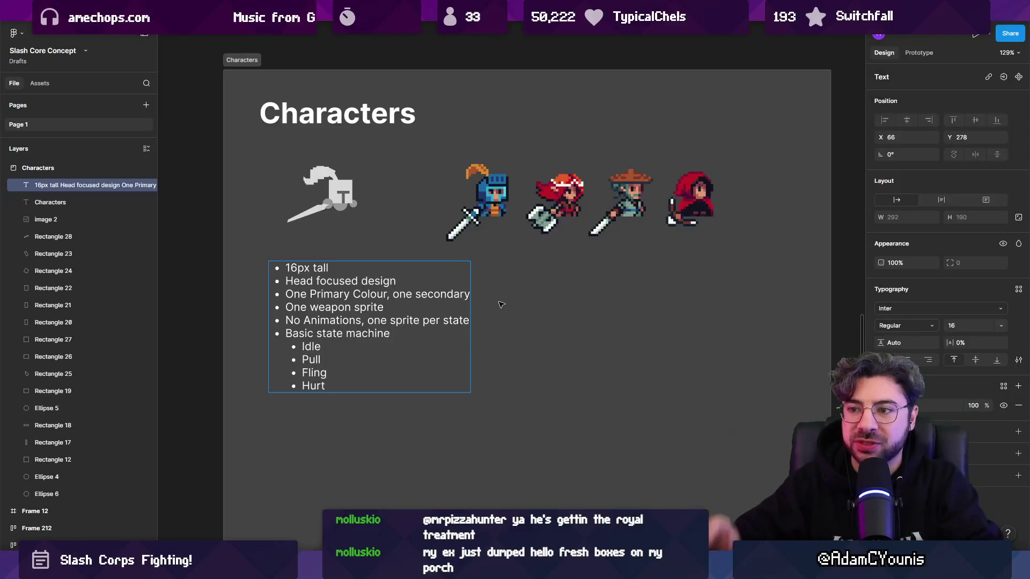
key("Escape")
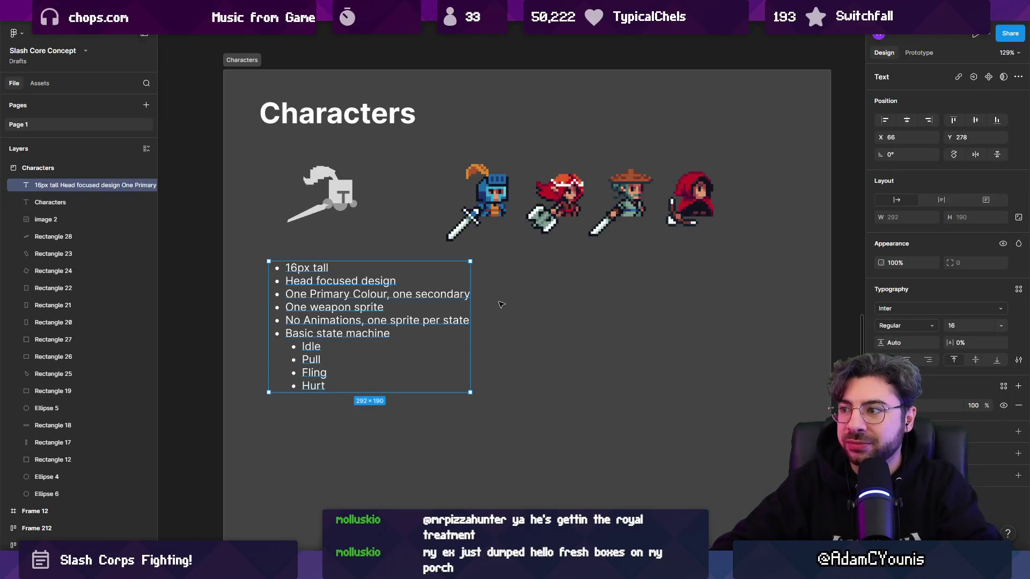
Step: Move 'one sprite per state' from No Animations to after 'Basic state machine,'
key("Return")
left_click(416, 327)
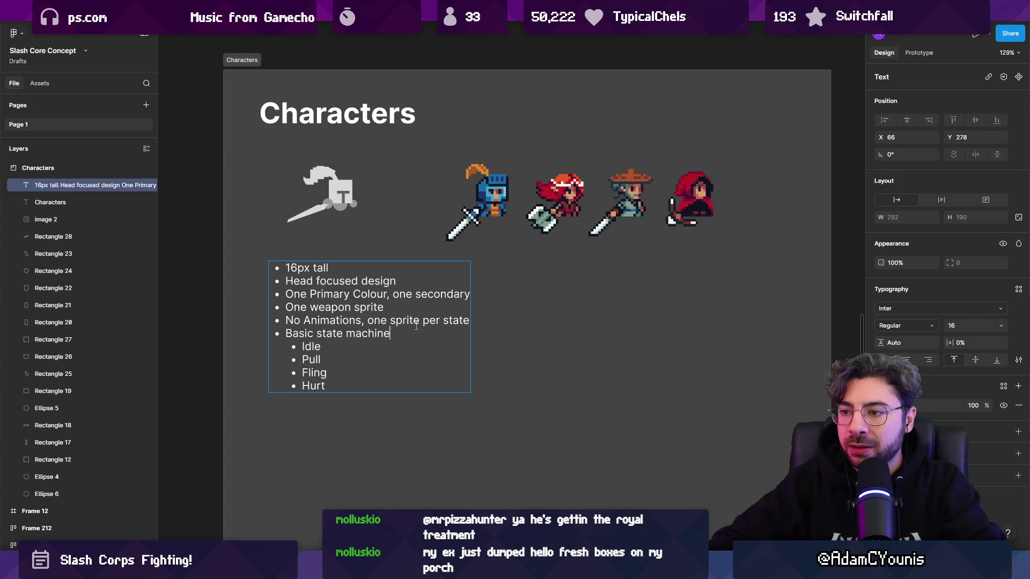
type(",")
key("Up")
key("ctrl+Left")
key("shift+ctrl+Right")
key("shift+ctrl+Right")
key("shift+ctrl+Right")
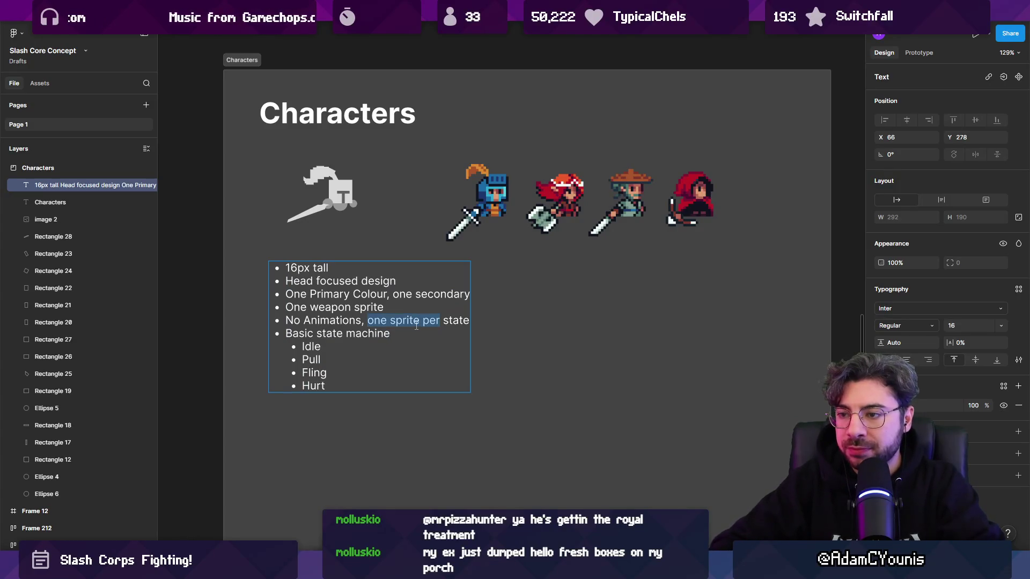
key("BackSpace")
key("Down")
key("Down")
key("Up")
key("ctrl+Left")
key("ctrl+Left")
key("shift+ctrl+Right")
key("Right")
key("End")
key("ctrl+v")
key("shift+ctrl+Left")
key("shift+ctrl+Left")
key("shift+ctrl+Left")
key("Left")
type(",")
key("Escape")
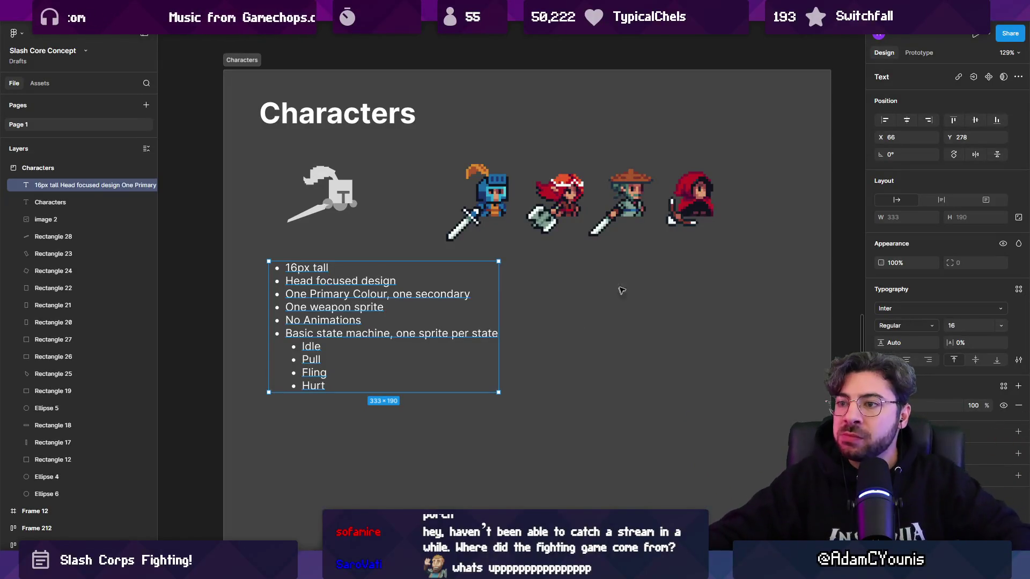
Step: Select the bulleted character notes text block
left_click(581, 322)
left_click(464, 327)
scroll(464, 327, "down", 3)
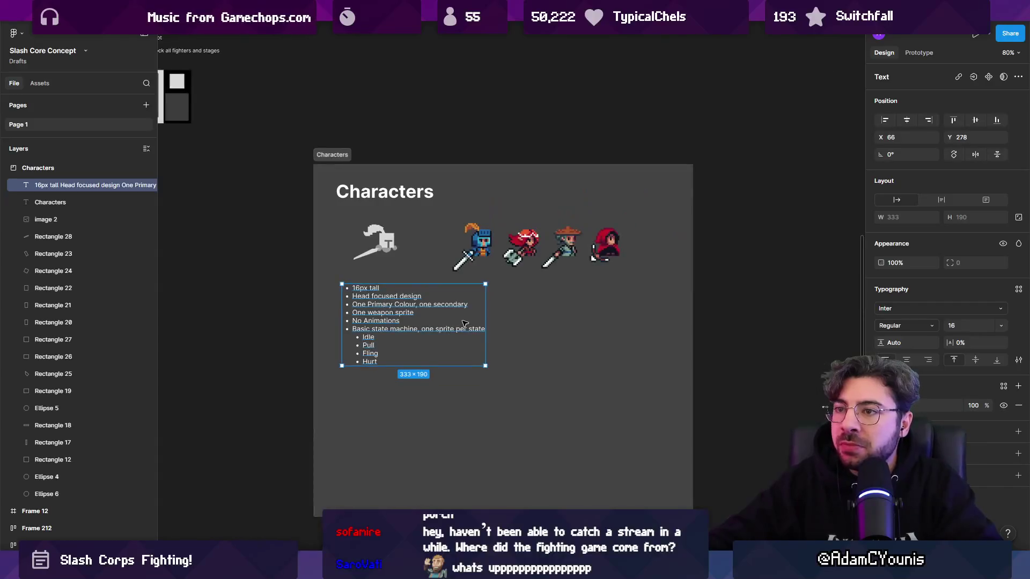
left_click(508, 348)
scroll(377, 328, "down", 1)
left_click(379, 326)
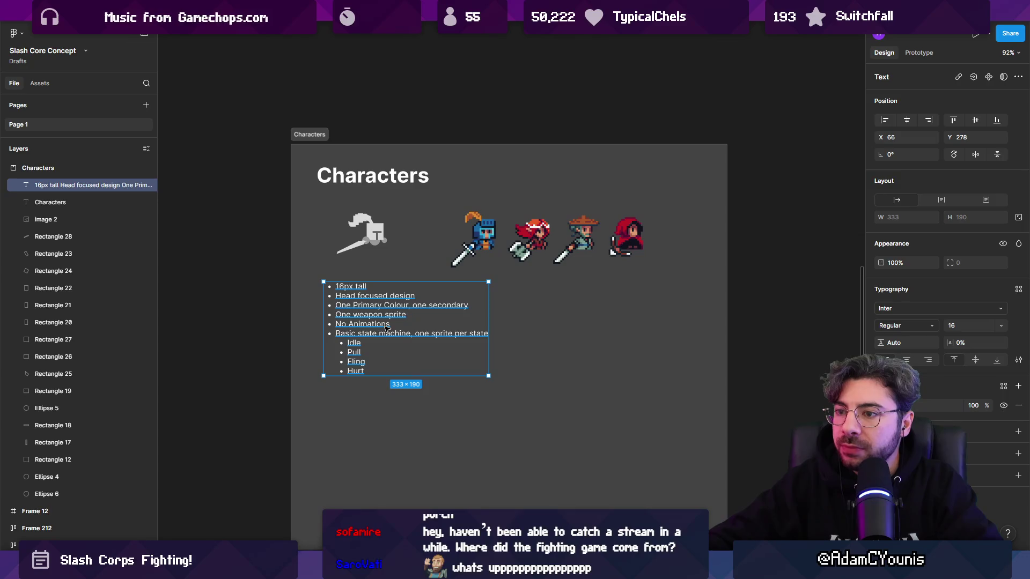
Step: Insert an unbulleted 'Design' line above the character notes and make it bold
double_click(362, 298)
key("ctrl+Home")
key("Return")
key("Up")
type("Desw")
key("BackSpace")
type("ign")
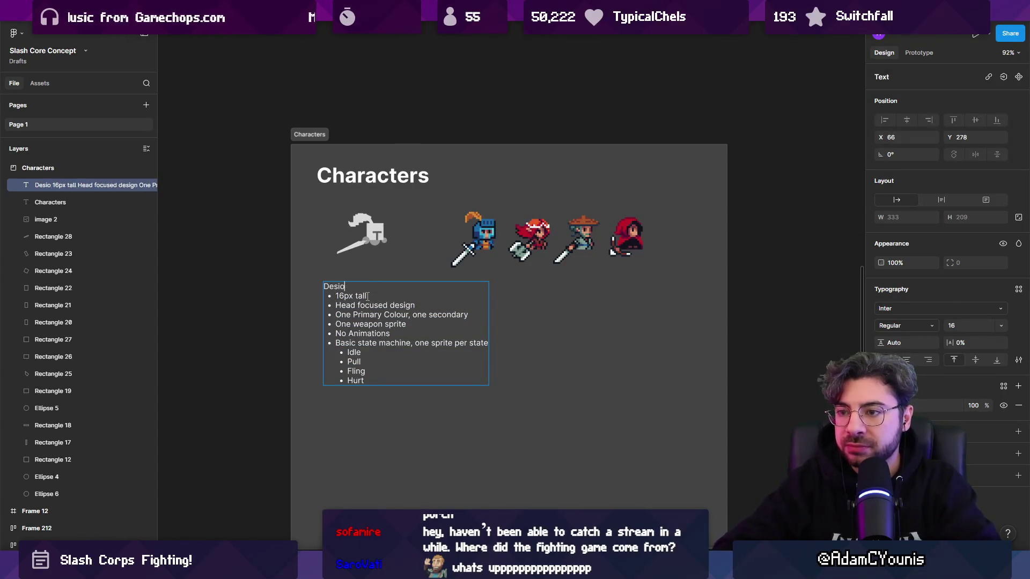
key("shift+Home")
key("ctrl+b")
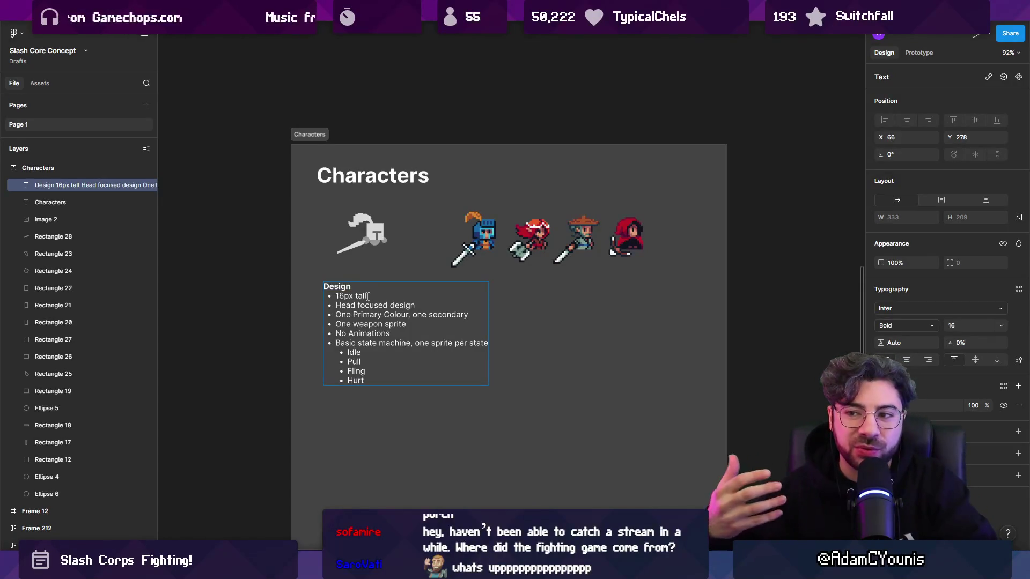
key("Escape")
scroll(368, 296, "down", 3)
key("Escape")
key("Escape")
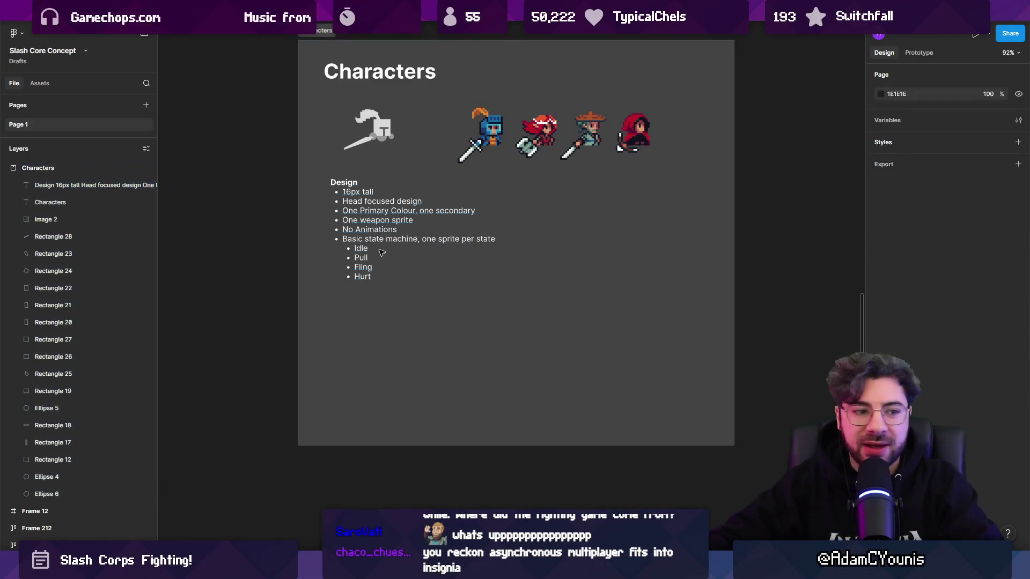
left_click(379, 231)
Step: Alt-drag the Design notes block downward to place a duplicate below the original
left_click_drag(375, 225, 376, 354, "alt")
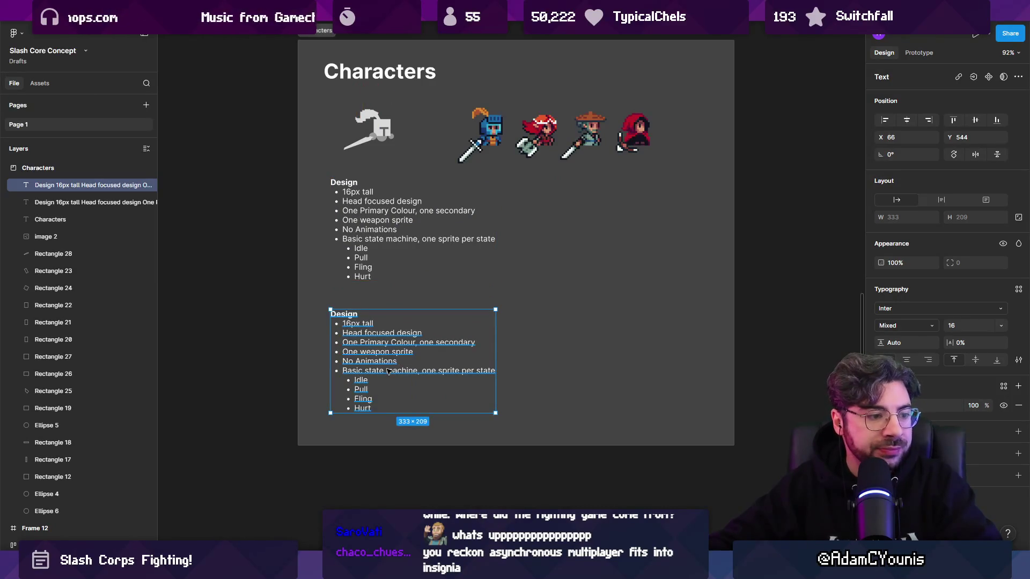
scroll(388, 371, "up", 2, "ctrl")
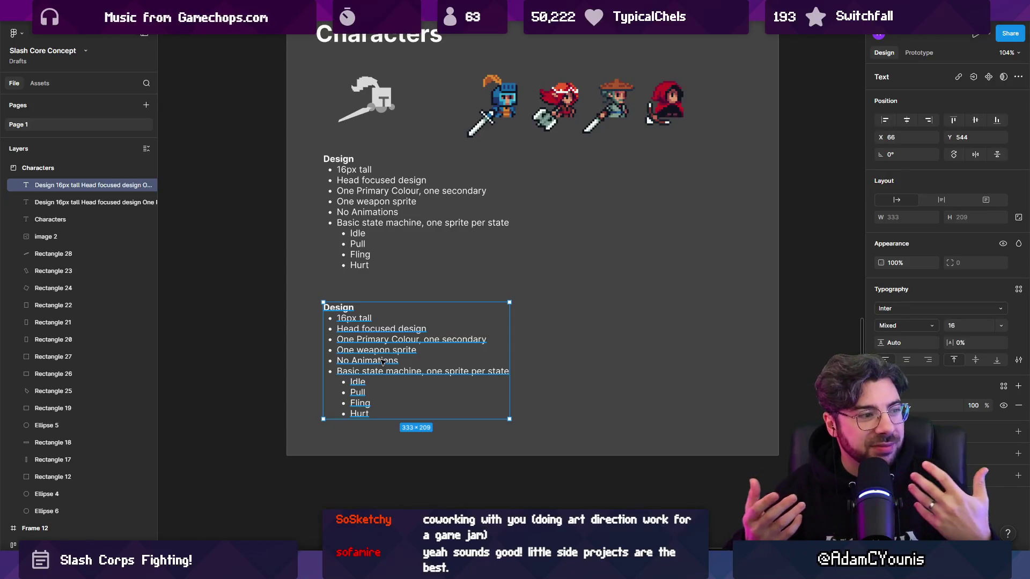
Step: Retype the copy as a 'Mechanics' heading with a non-bold 'No buttons, analogue stick only' bullet
double_click(382, 362)
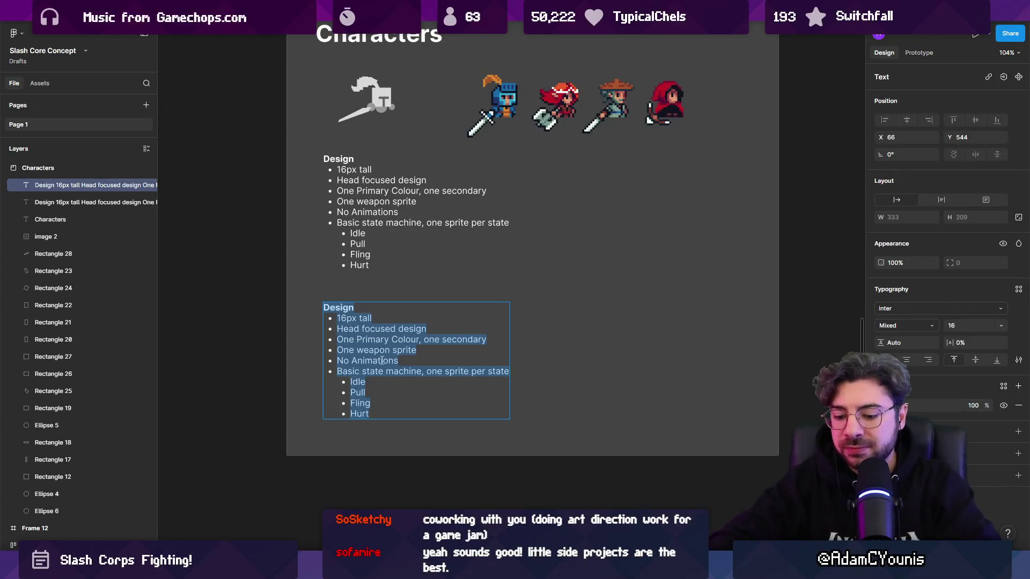
type("Mechanics")
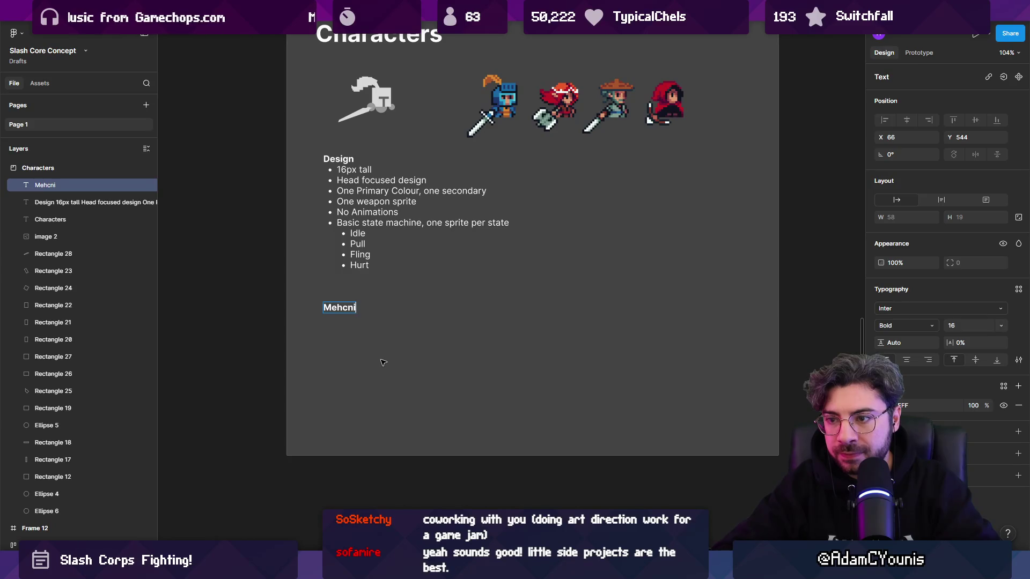
key("Return")
type("One")
key("ctrl+b")
type("button")
key("Return")
key("BackSpace")
type(",")
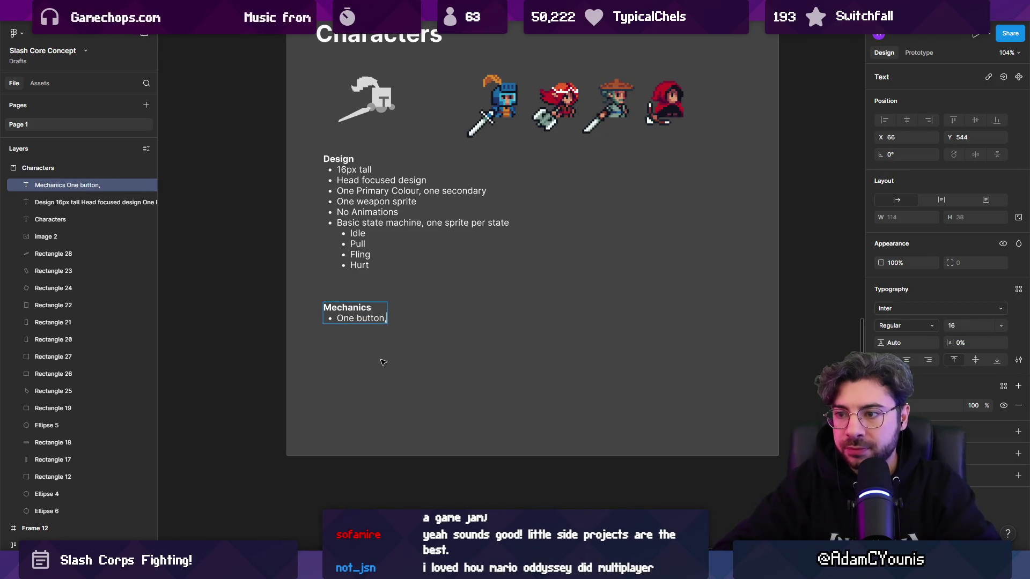
key("ctrl+shift+Left")
key("ctrl+shift+Left")
type("No")
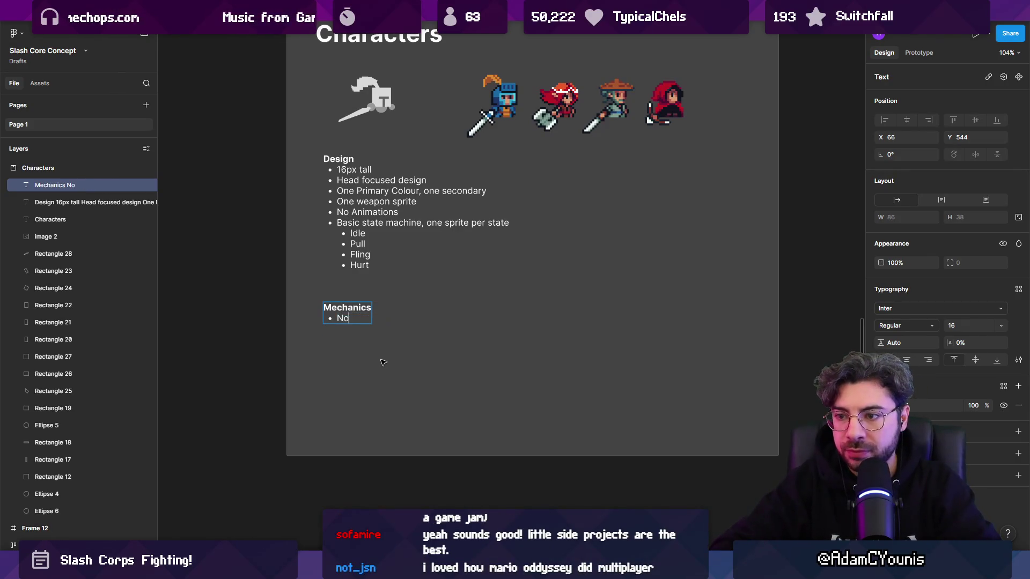
type(" buttons,")
key("BackSpace")
type("pull ano")
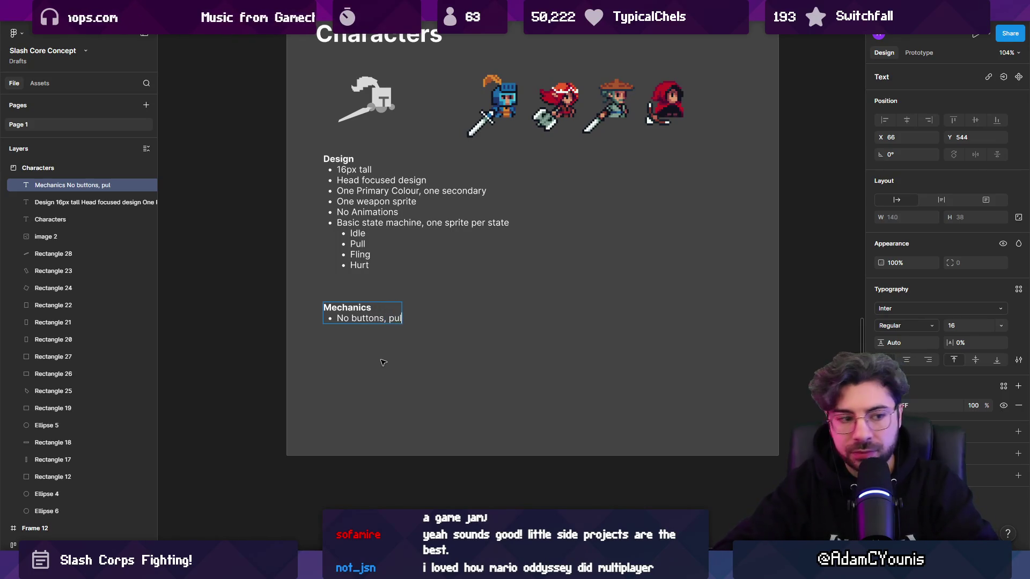
key("BackSpace")
key("BackSpace")
type("analogue stick only")
Step: Add a second bullet reading 'attacking == movement'
key("Return")
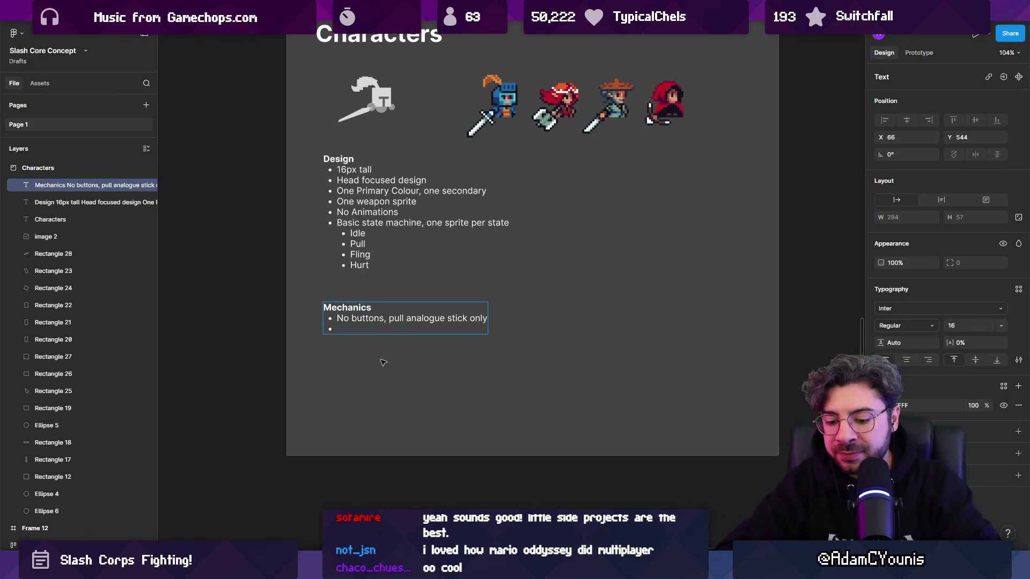
type("sme")
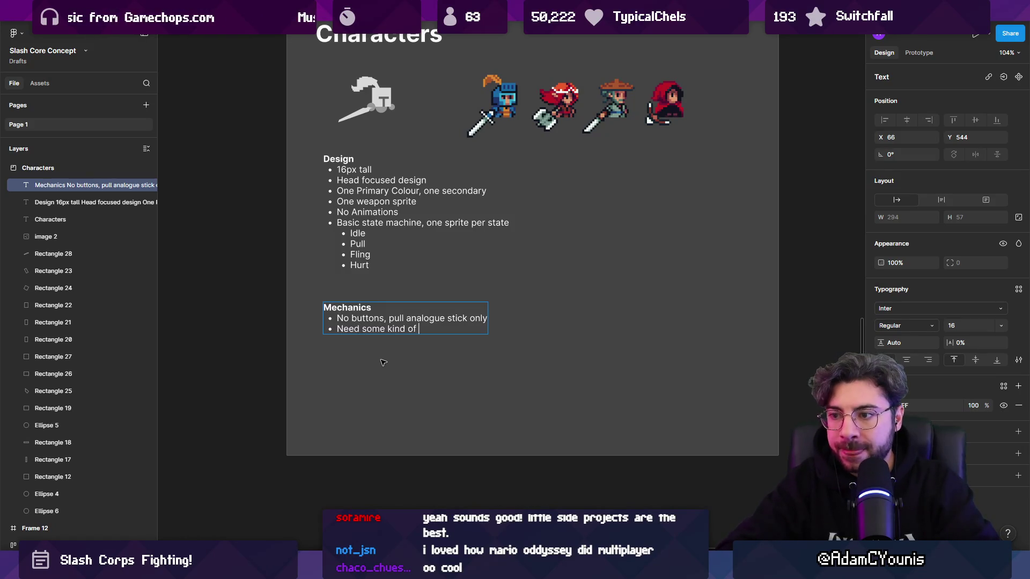
key("ctrl+shift+Left")
key("ctrl+shift+Left")
key("ctrl+shift+Left")
type("Can")
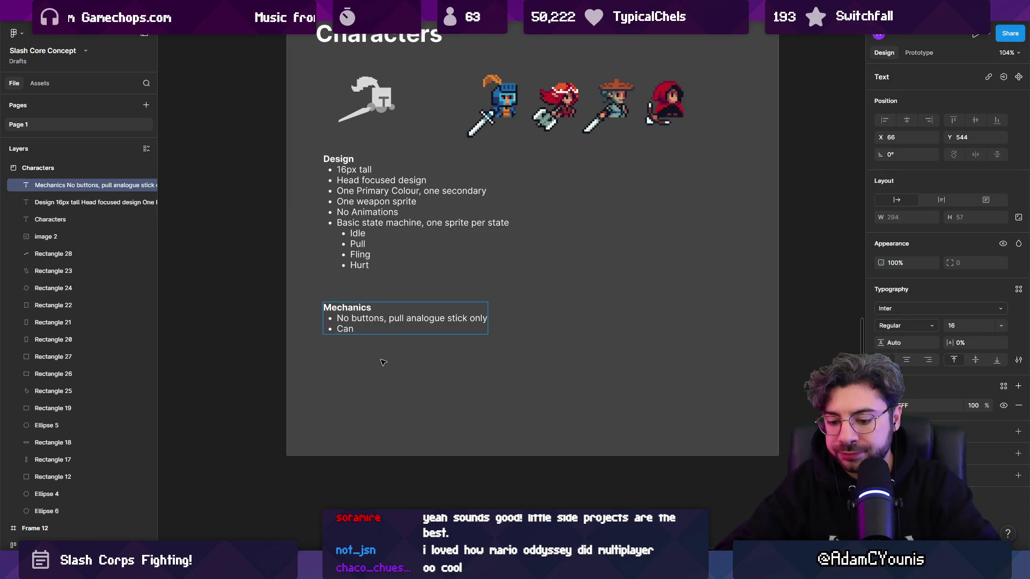
key("ctrl+shift+Left")
type("No walk")
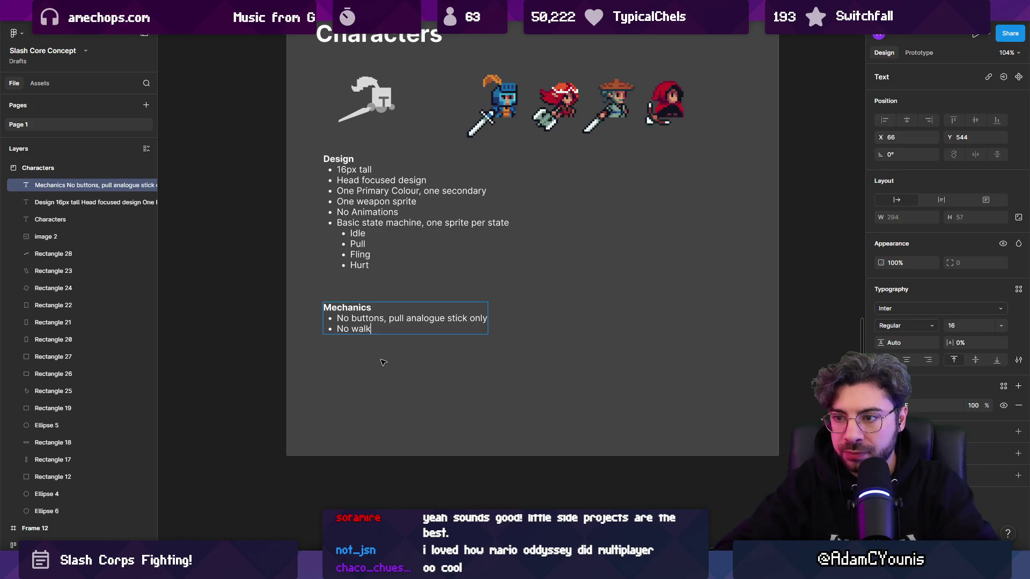
key("ctrl+shift+Left")
key("ctrl+shift+Left")
type("attack")
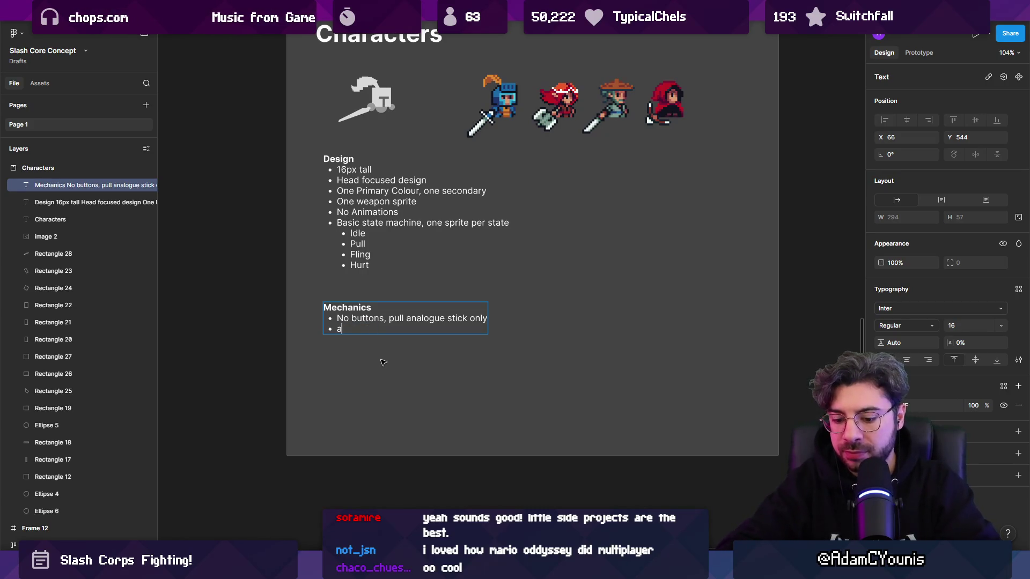
key("ctrl+shift+Left")
type("attacking /")
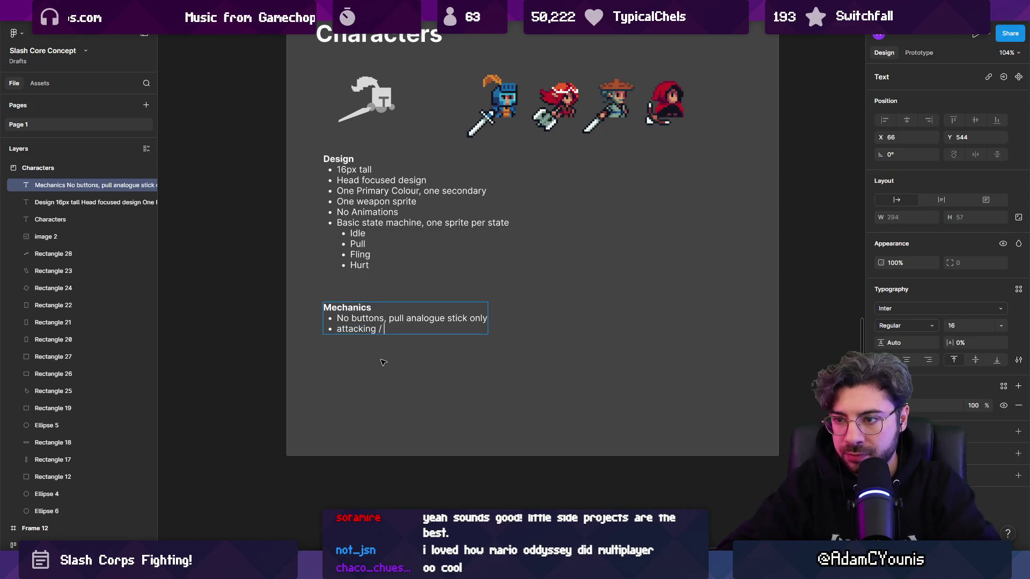
key("BackSpace")
type("== movemene")
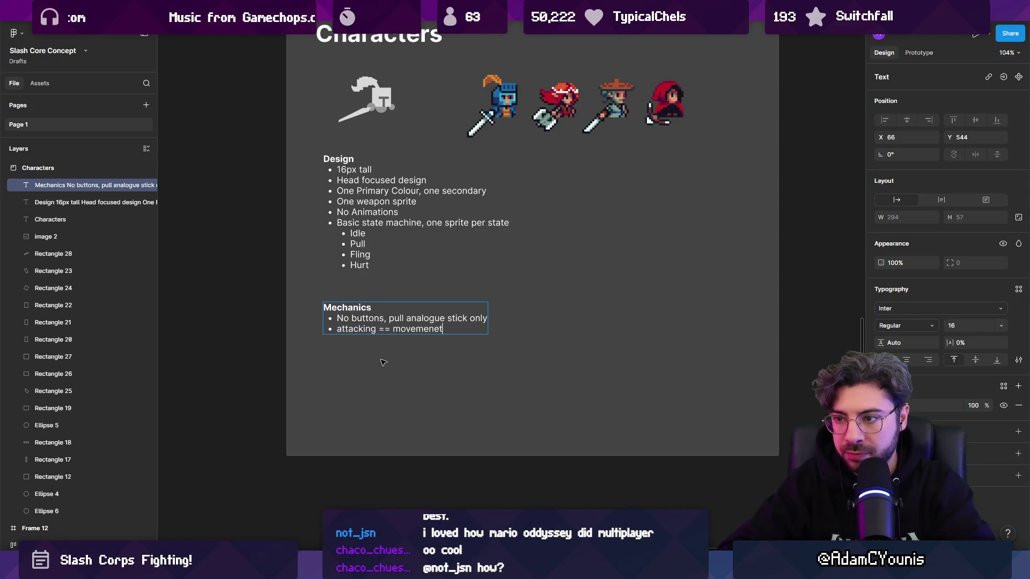
key("BackSpace")
type("t")
Step: Add bullets for stalling in the air with a follow-up attack and a bold air-attack limitation note
key("Return")
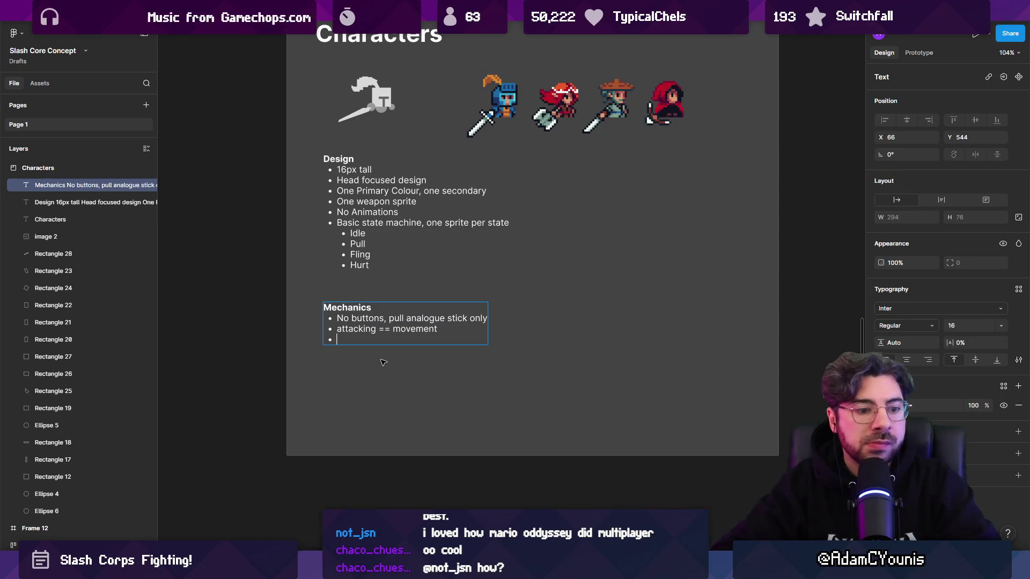
type("s")
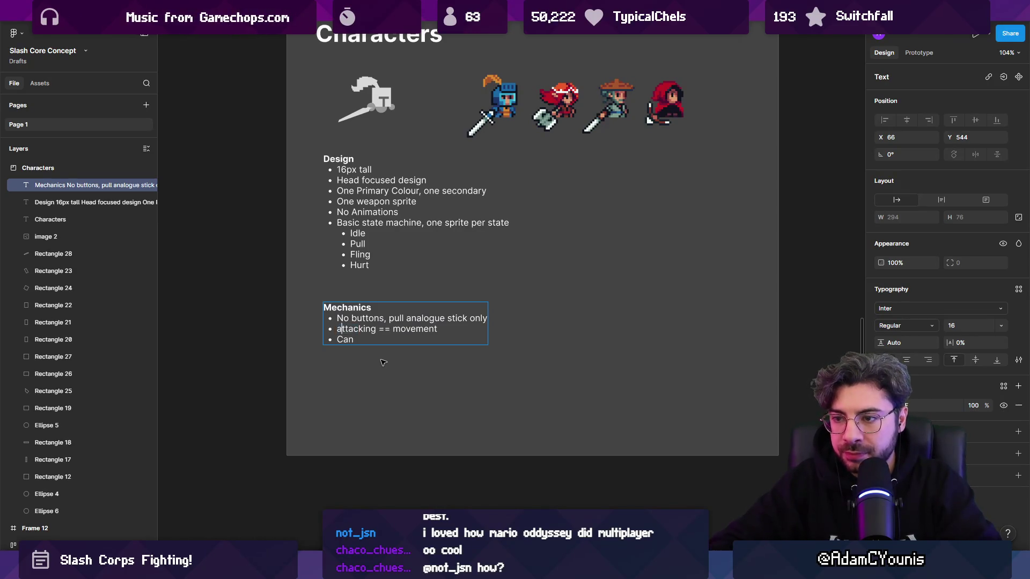
type("tall i")
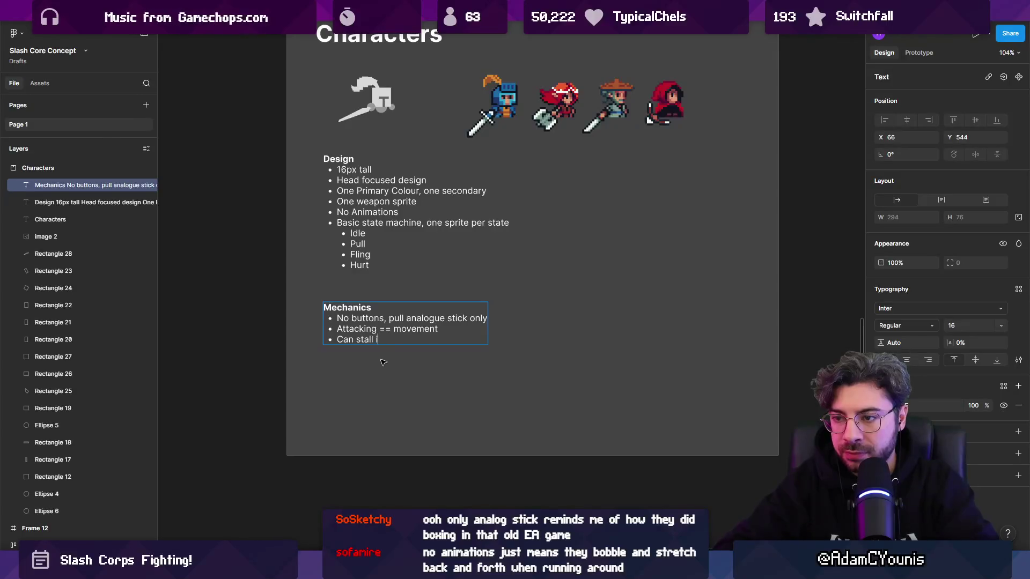
type("n the air with a ")
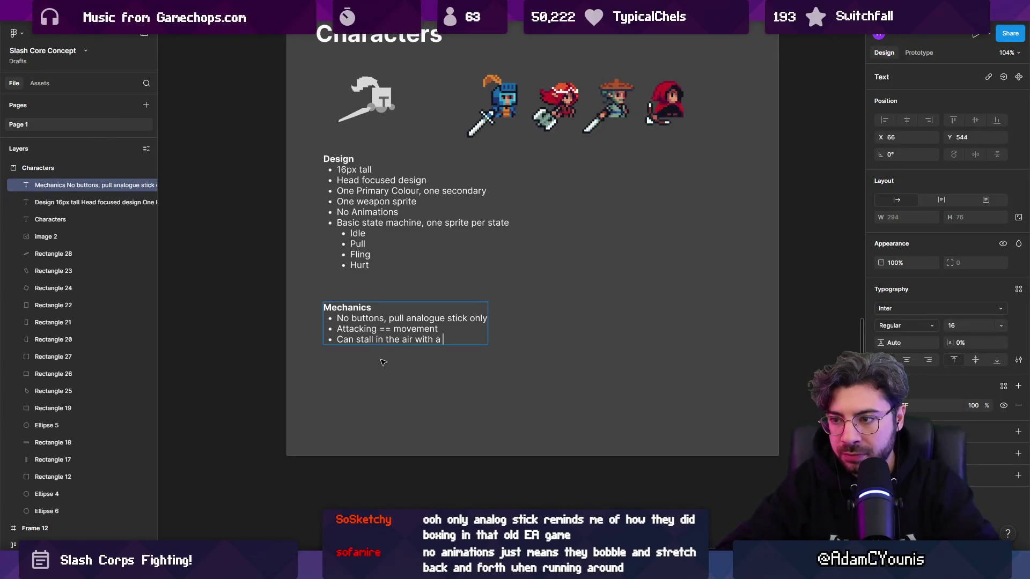
type("followup attack (")
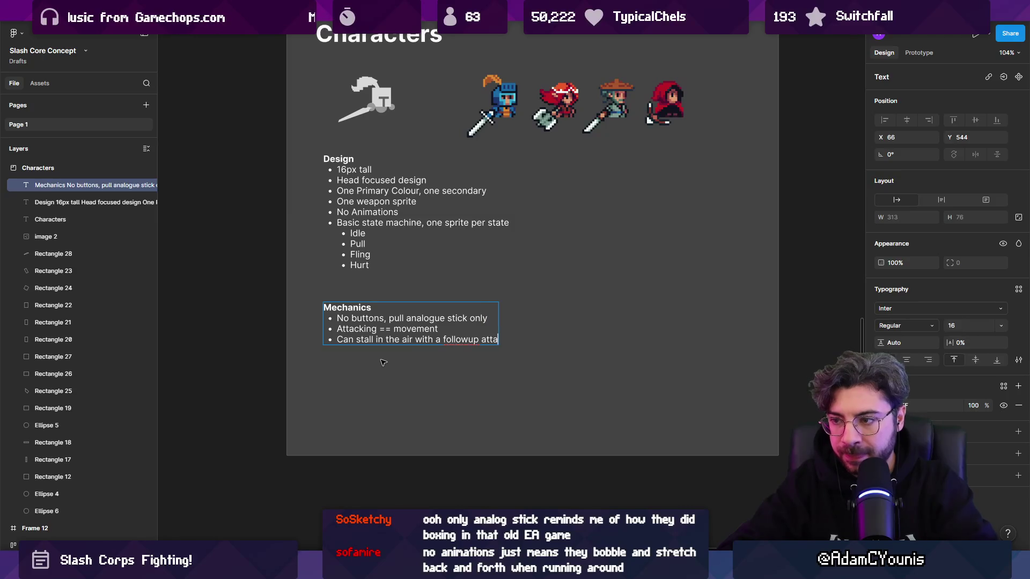
key("BackSpace")
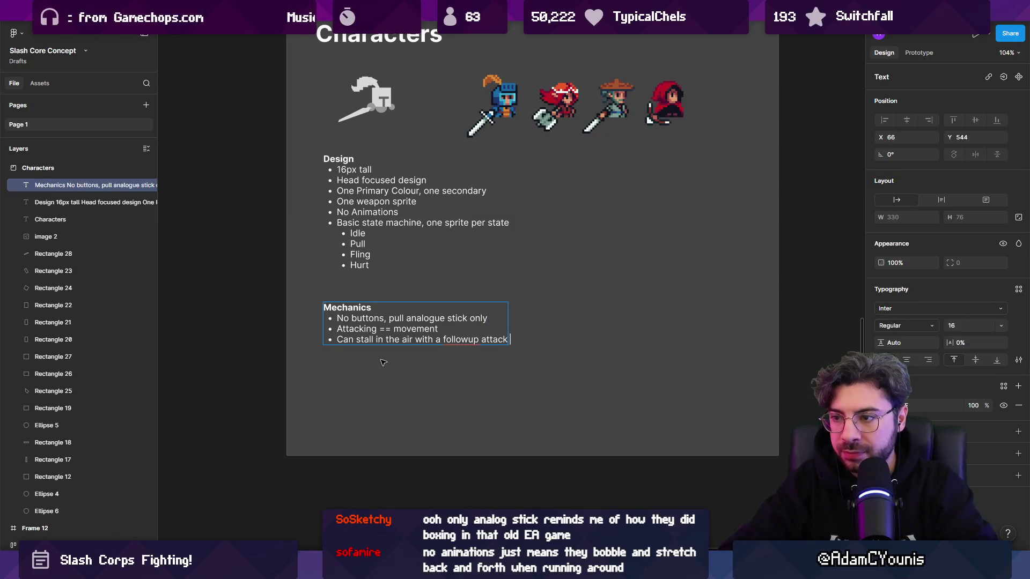
key("Return")
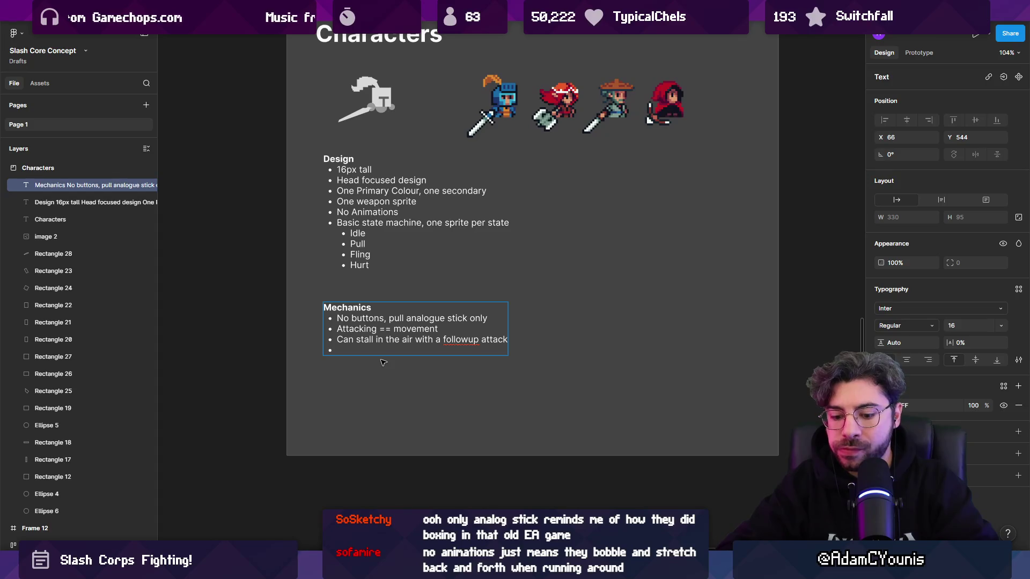
type("Can't")
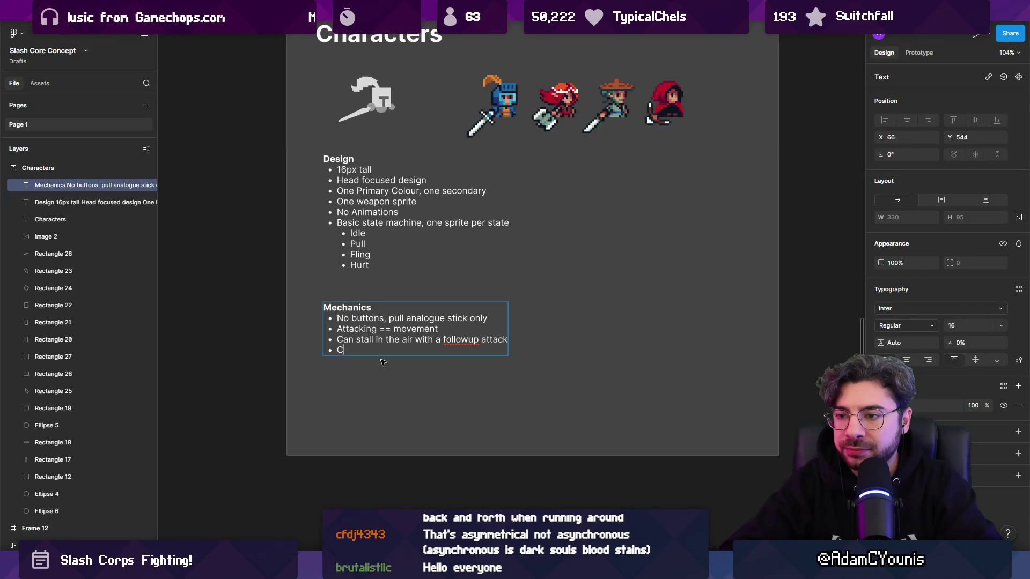
type("ed some limitation on")
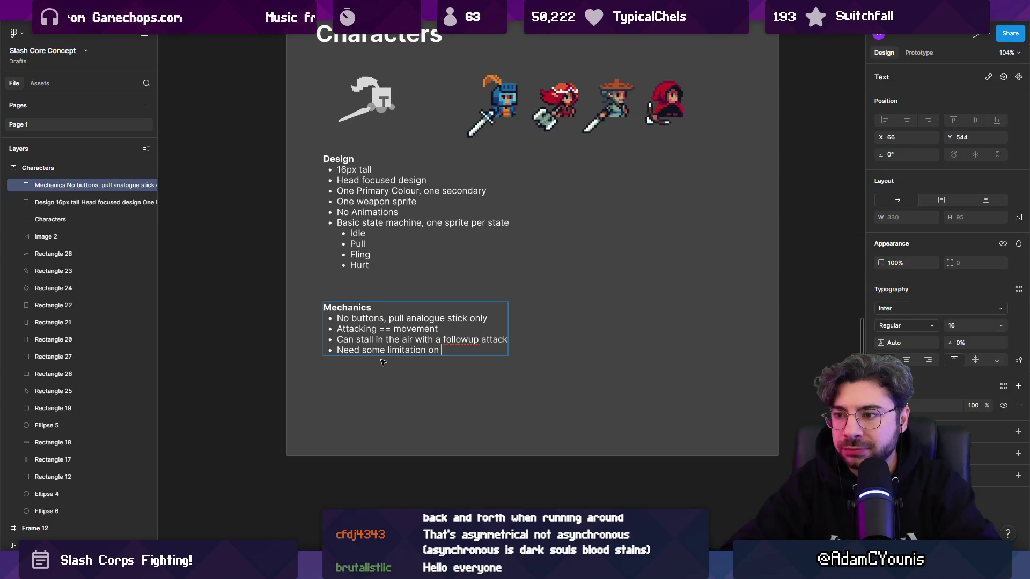
type(" how many attacks you can do in the air")
key("shift+Home")
key("ctrl+c")
key("ctrl+b")
key("Escape")
key("Escape")
scroll(678, 388, "left", 5)
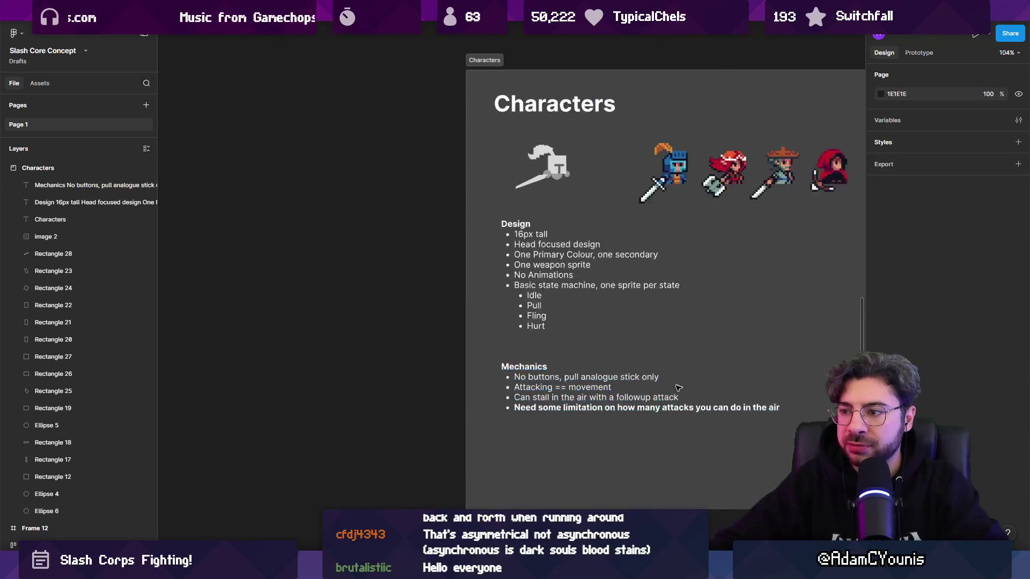
Step: Delete the Trajectory Stuff tasks (extra-bit, hitch-position, Support Angles) and then the board itself
scroll(679, 387, "down", 5)
left_click(373, 171)
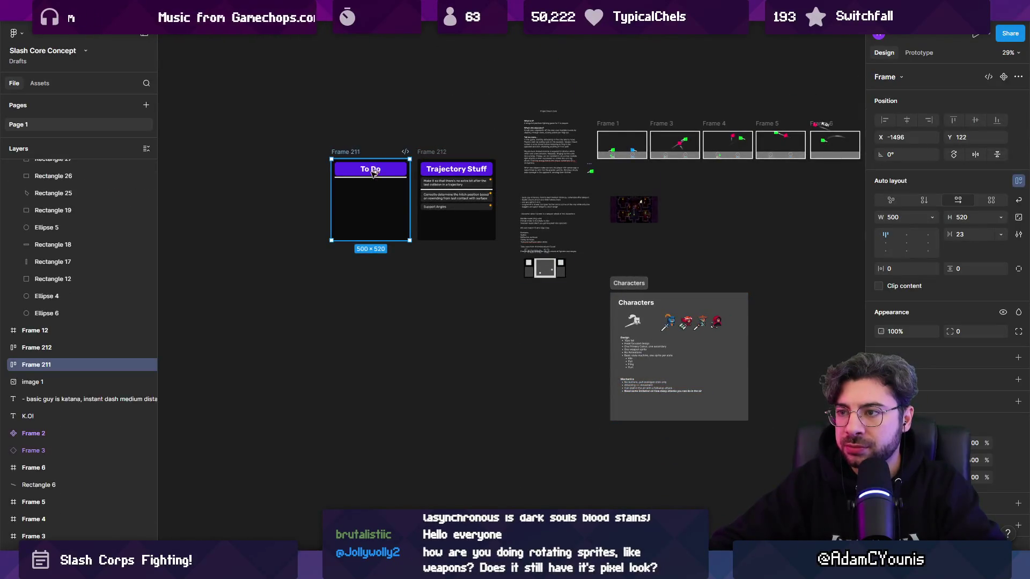
scroll(445, 175, "up", 5)
double_click(544, 219)
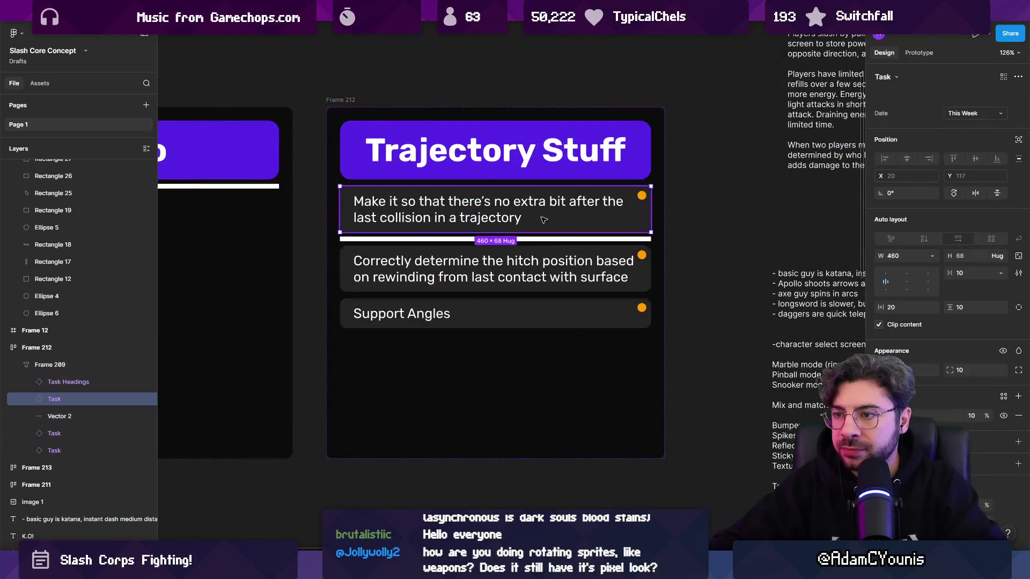
scroll(536, 214, "right", 1)
scroll(537, 214, "down", 1)
key("Delete")
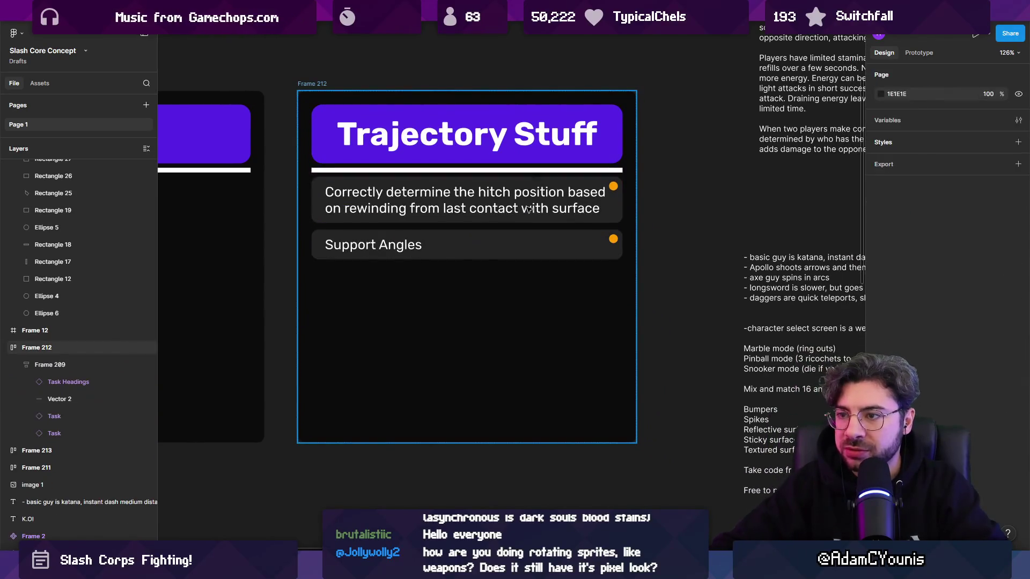
double_click(525, 208)
key("Delete")
left_click(508, 195)
left_click(508, 197)
key("Delete")
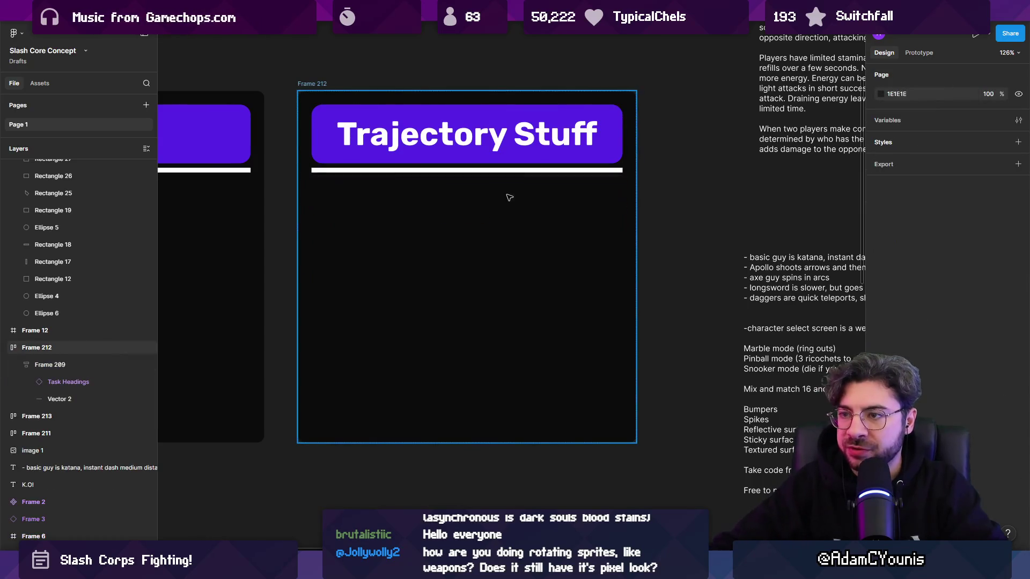
scroll(507, 196, "down", 5)
left_click(450, 150)
key("Delete")
Step: Shift the first To Do board right, delete the second To Do board, then undo twice
left_click_drag(401, 161, 478, 161)
scroll(370, 93, "down", 3)
scroll(370, 93, "up", 2)
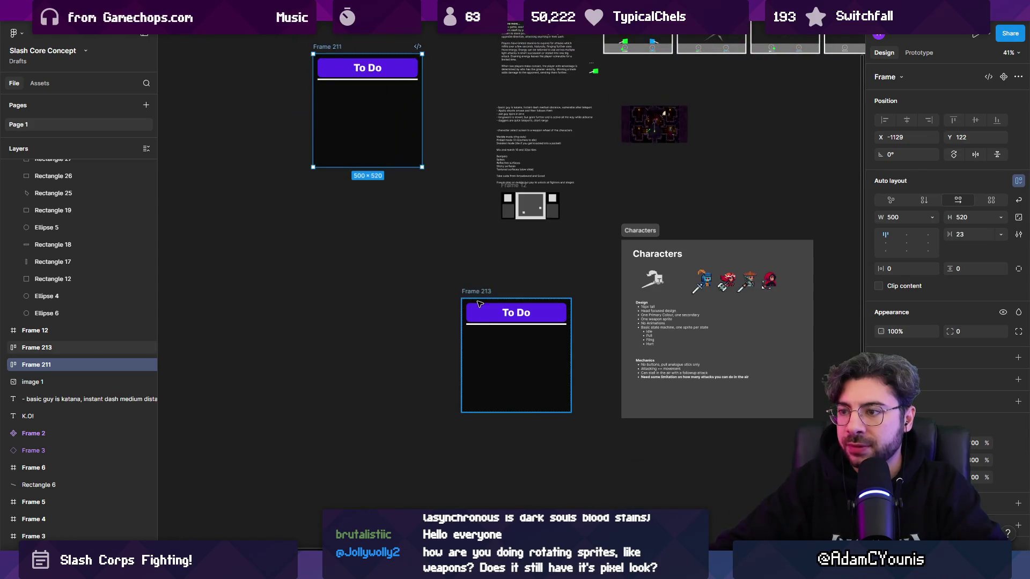
left_click(479, 290)
key("Delete")
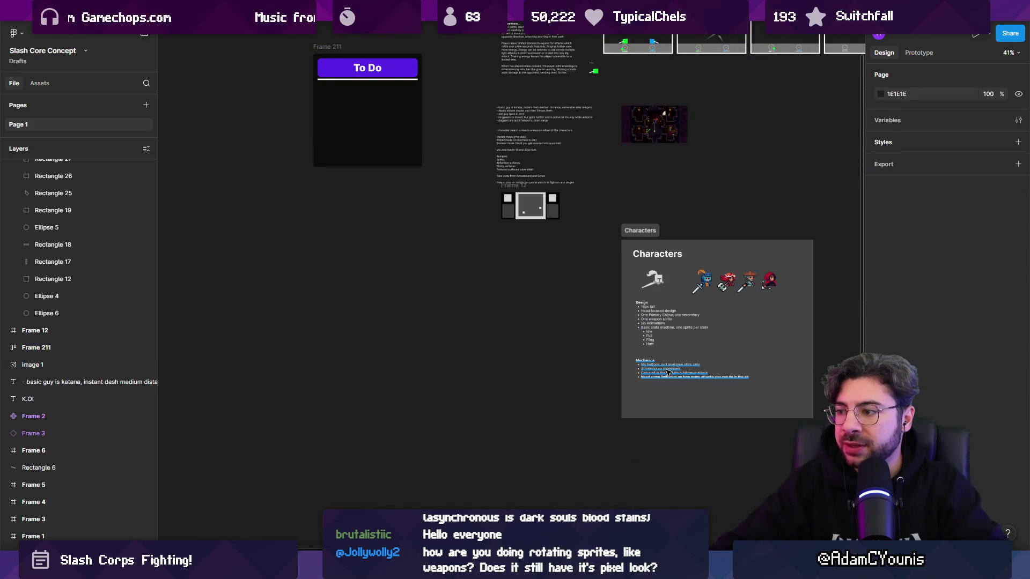
left_click(668, 373)
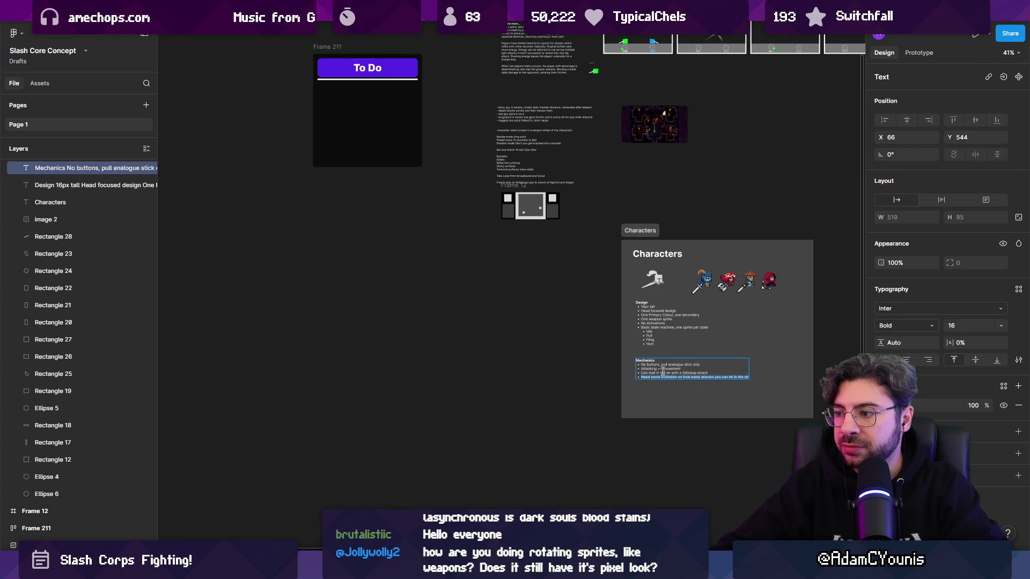
scroll(391, 171, "up", 3)
scroll(426, 209, "up", 2)
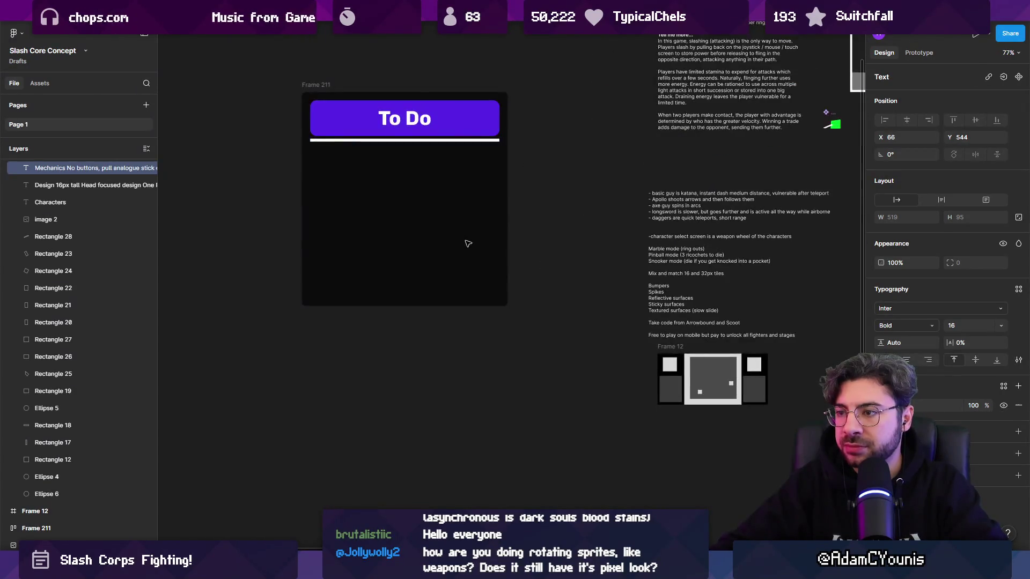
scroll(467, 242, "down", 5)
key("ctrl+z")
key("ctrl+z")
key("ctrl+z")
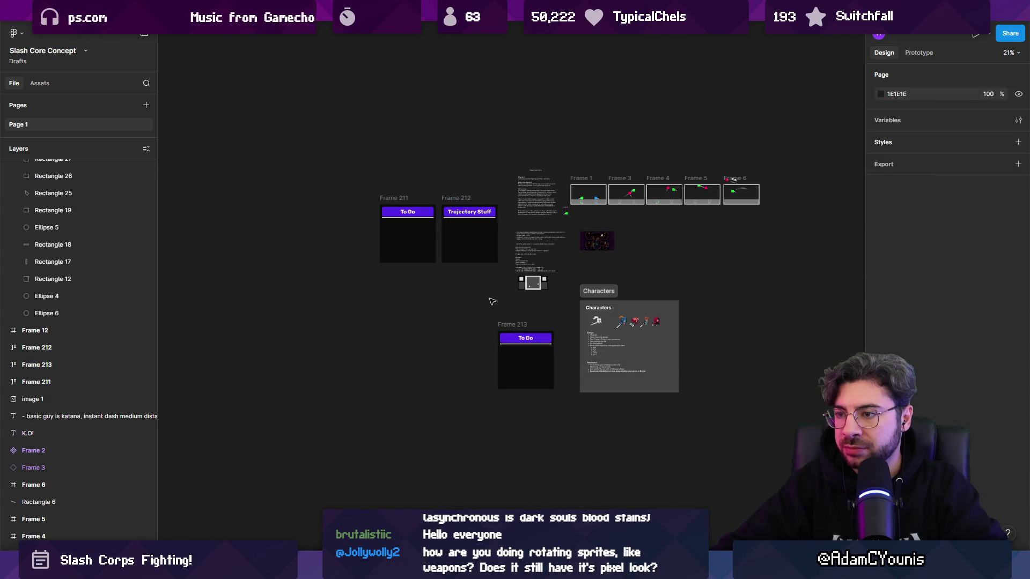
key("ctrl+z")
key("ctrl+z")
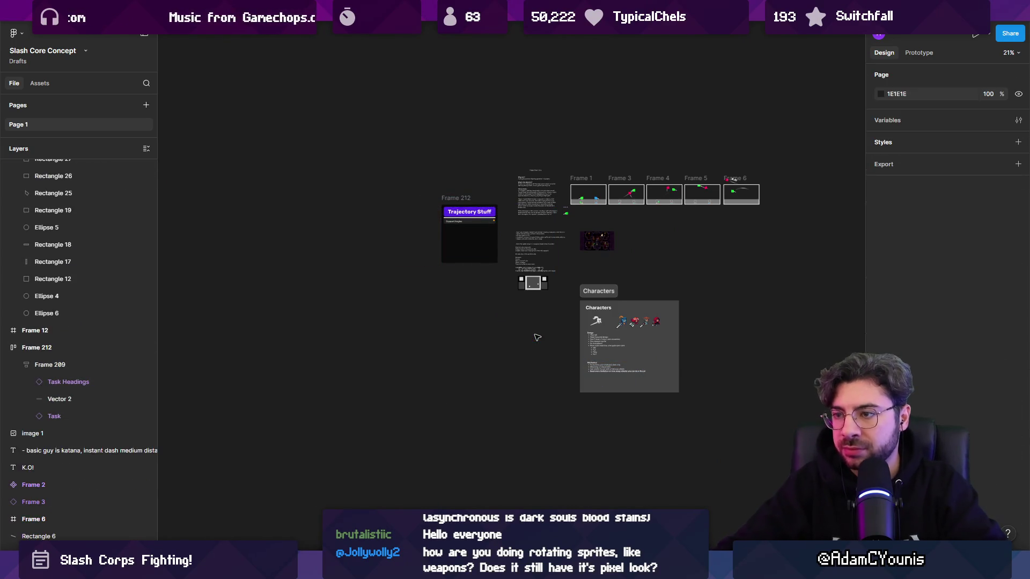
scroll(474, 209, "up", 5)
Step: Rename the Trajectory Stuff heading to 'To Do' and paste the air-attack limitation over Support Angles
left_click(447, 263)
type("To Do")
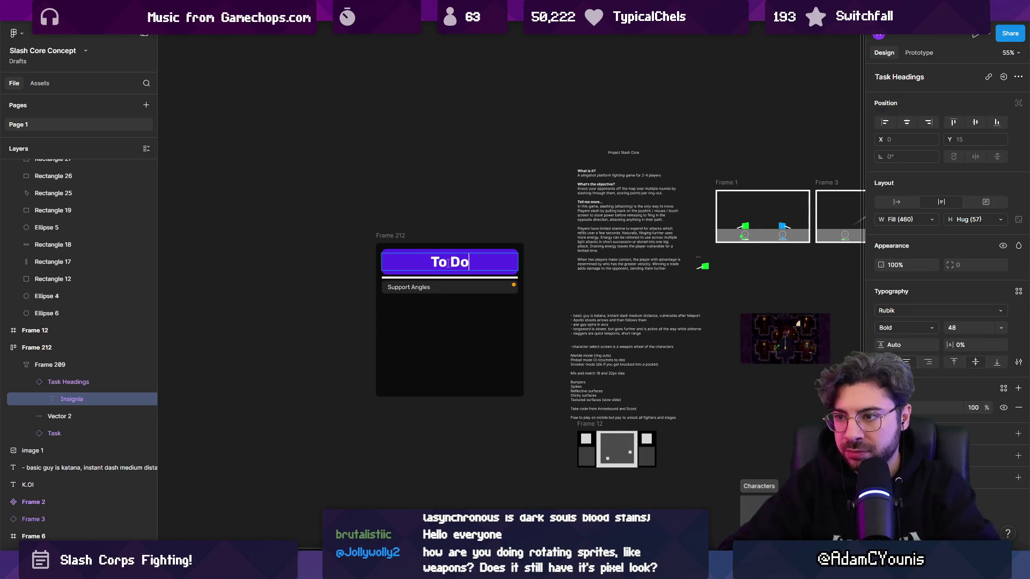
key("Escape")
scroll(402, 281, "up", 5)
double_click(420, 301)
key("ctrl+v")
scroll(454, 309, "down", 1)
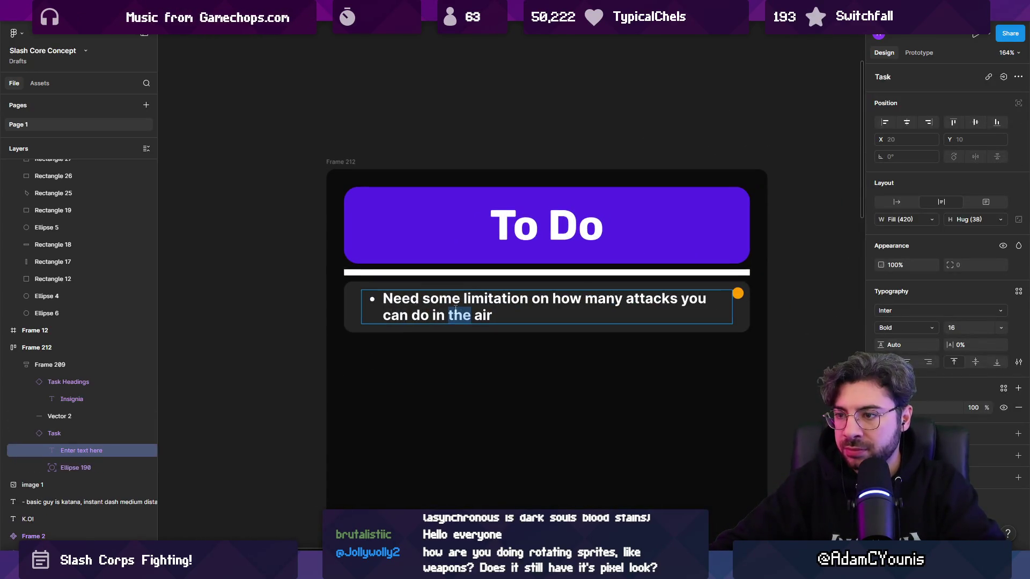
key("ctrl+a")
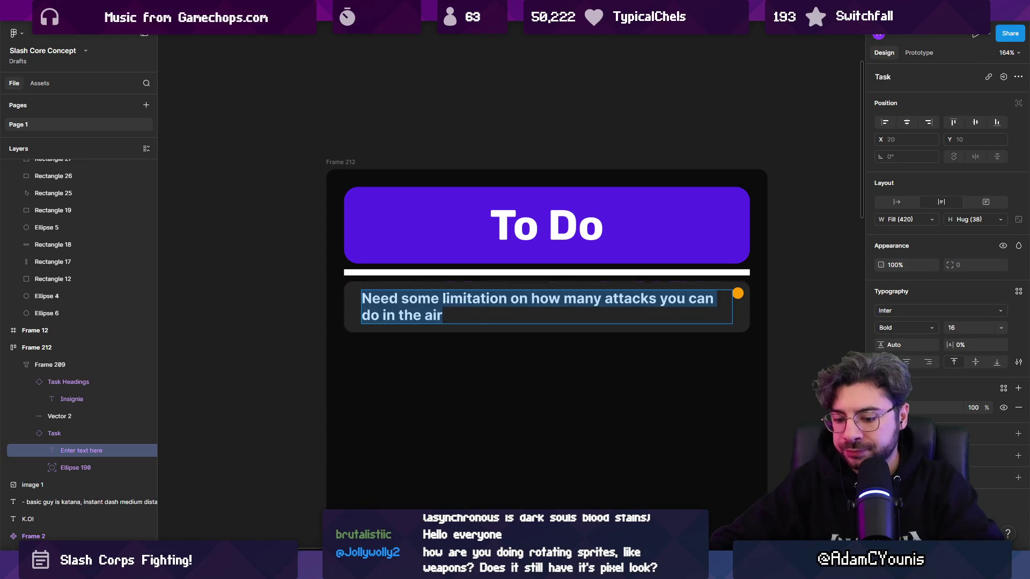
key("Escape")
key("Escape")
Step: Check the new task, then bring the Characters notes back into view and select the Mechanics text
scroll(456, 300, "down", 5)
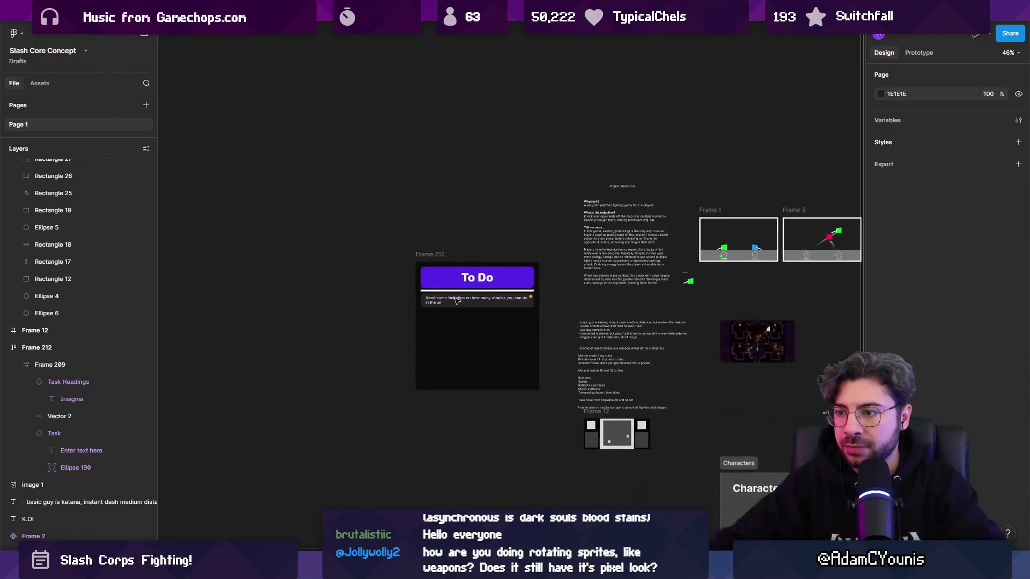
left_click(459, 302)
scroll(483, 311, "down", 6)
scroll(483, 311, "right", 5)
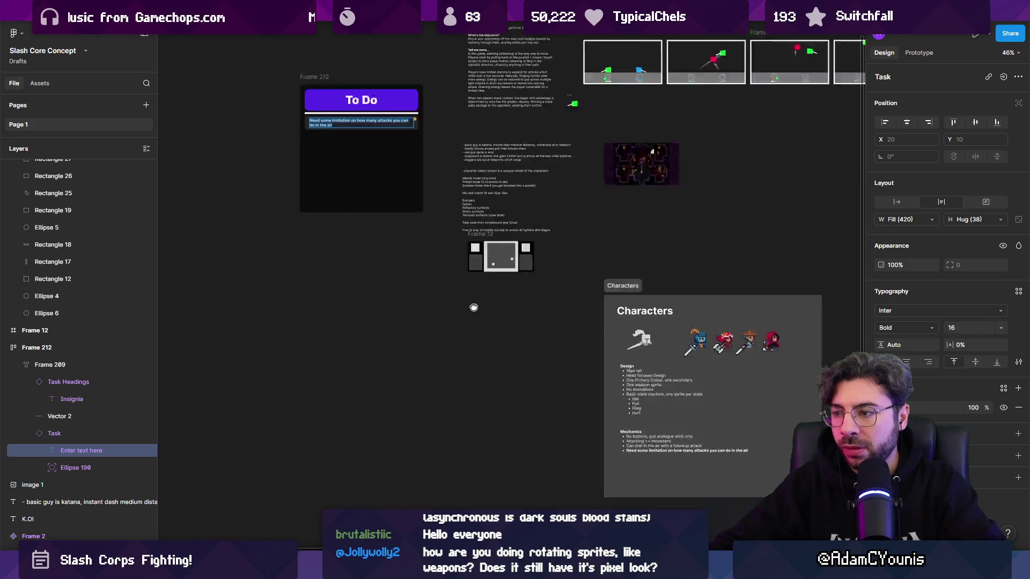
key("Escape")
left_click_drag(550, 330, 519, 299)
left_click(490, 261)
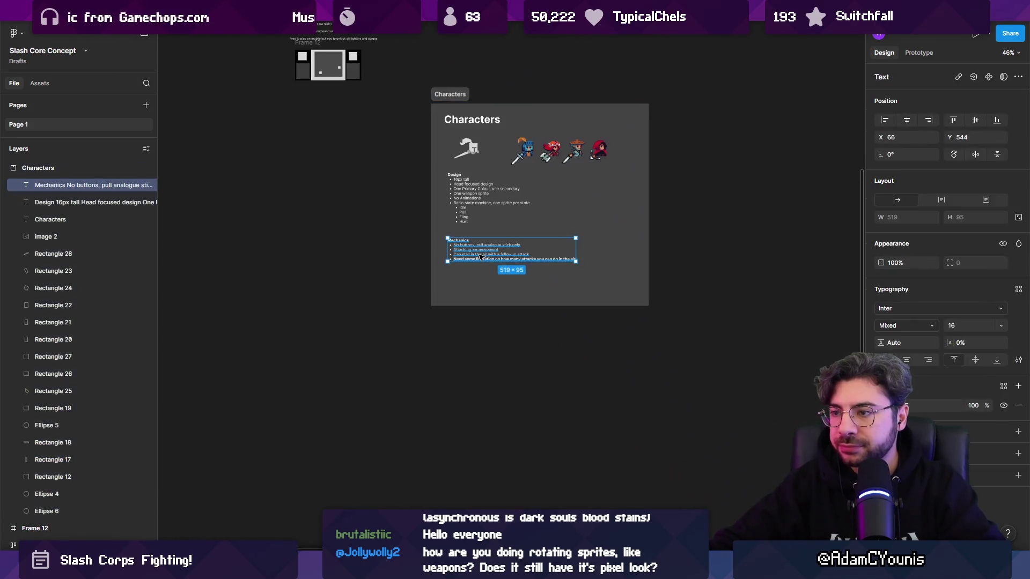
Step: Copy the bold air-attack Mechanics line and paste it as a separate text block outside the Characters section
double_click(490, 261)
key("Escape")
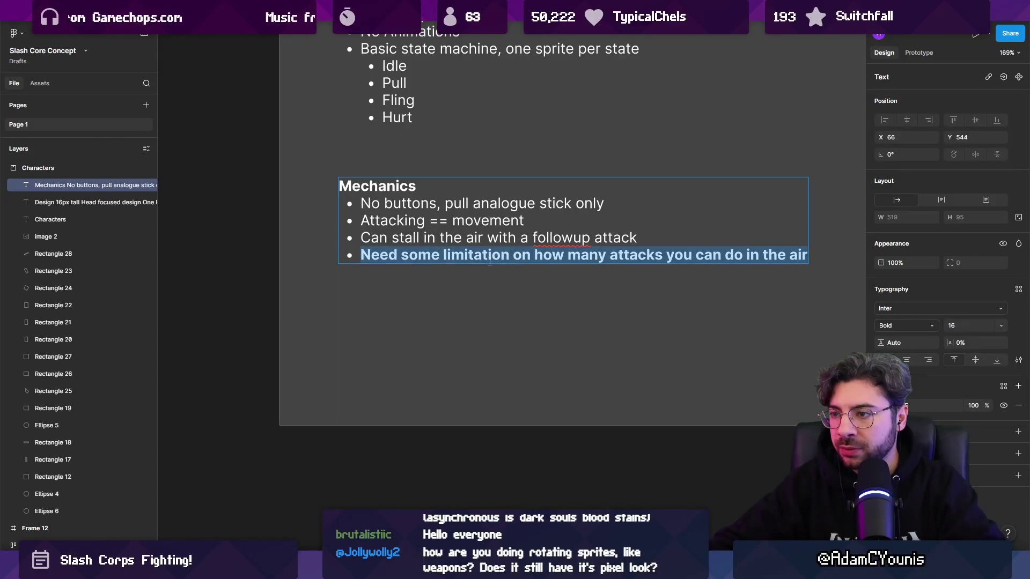
scroll(478, 275, "down", 5)
left_click(470, 355)
left_click(469, 356)
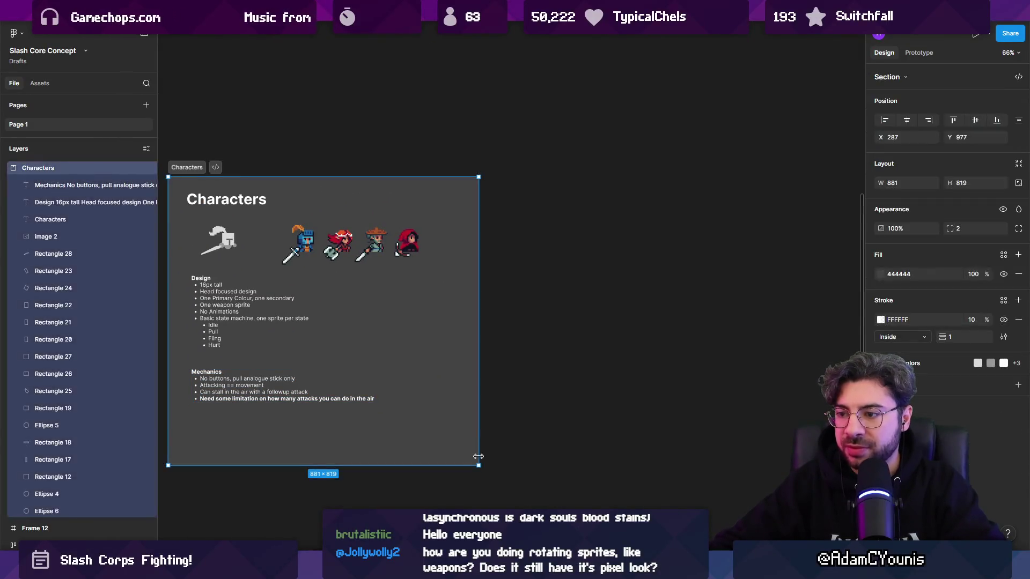
scroll(468, 343, "down", 1)
key("ctrl+v")
left_click_drag(259, 360, 593, 272)
Step: Below the note, start an Options list with Stamina and Fixed limit bullets, then run the Unity game
key("shift+2")
key("Return")
type("O")
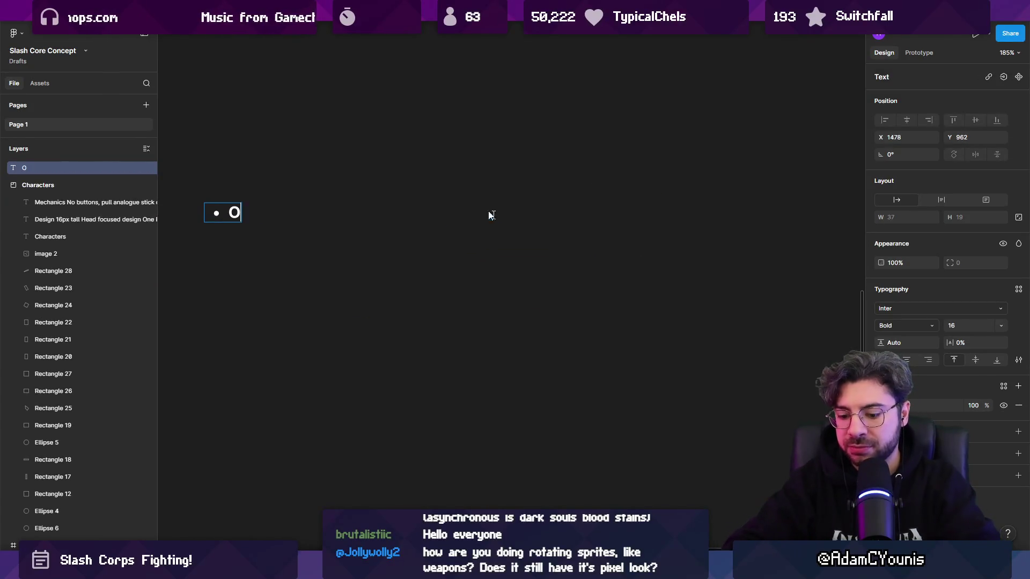
key("ctrl+z")
key("ctrl+z")
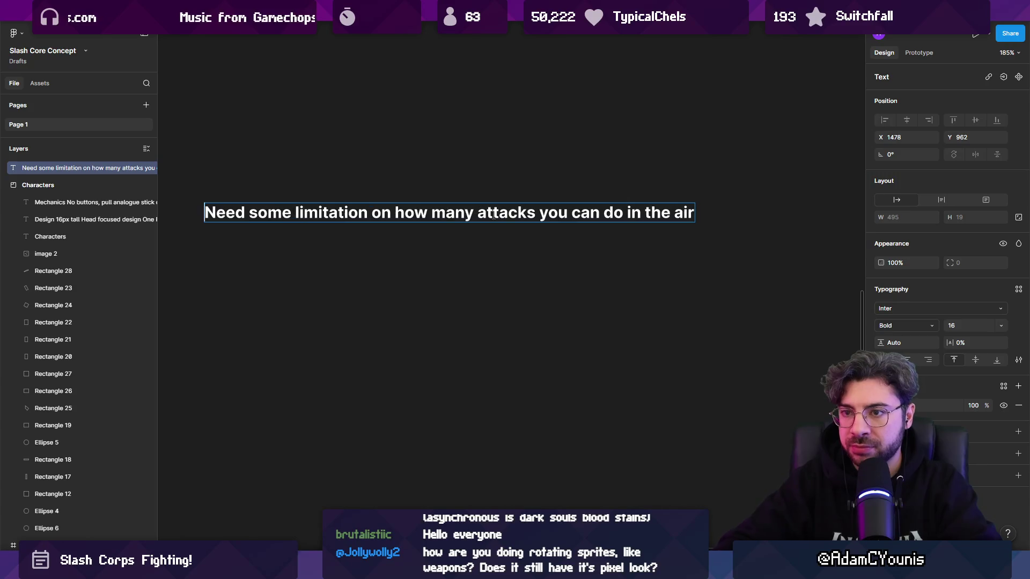
key("ctrl+z")
key("End")
key("Return")
key("Return")
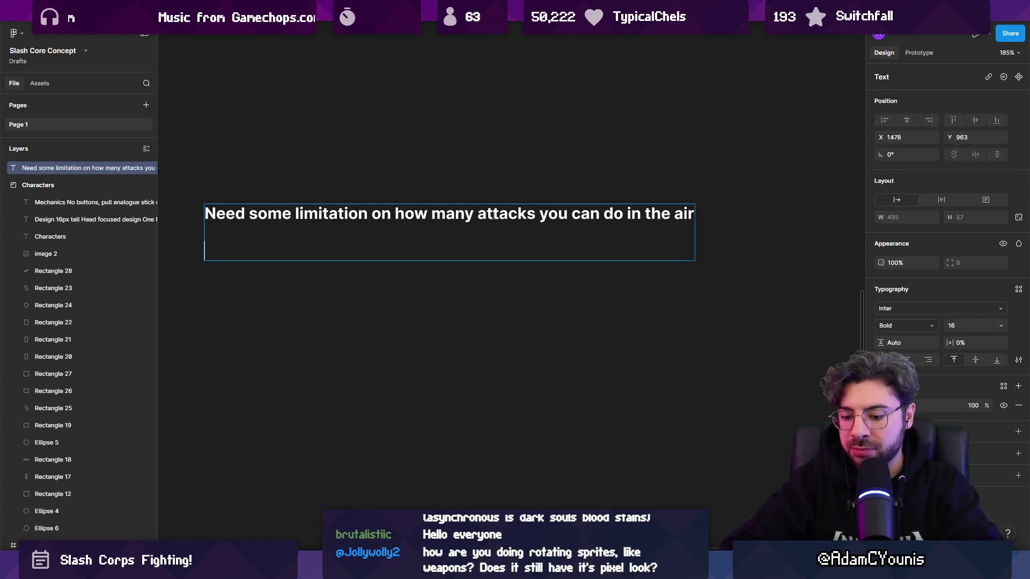
key("Return")
type("-")
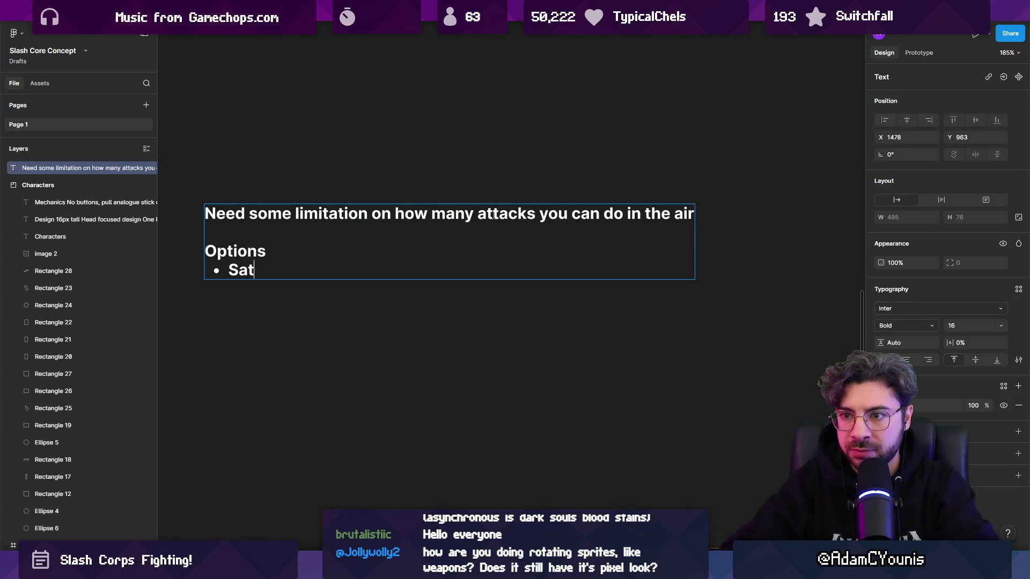
type("a")
key("Return")
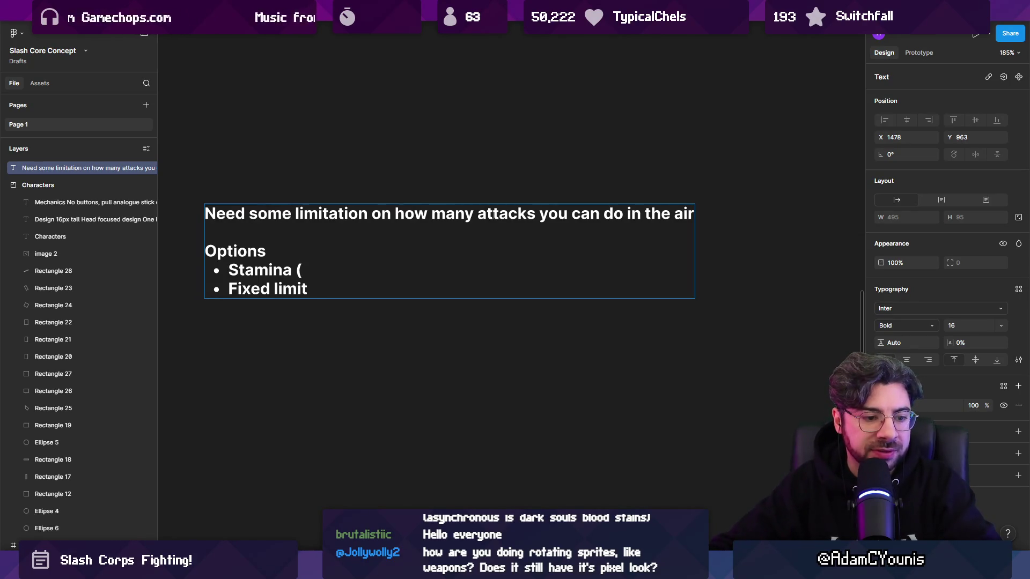
key("alt+Tab")
left_click(497, 32)
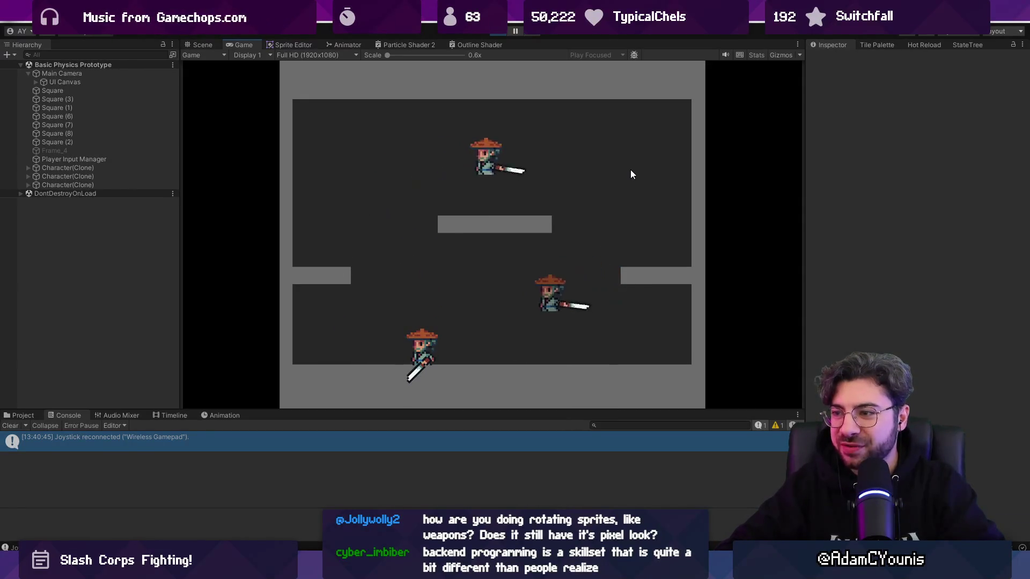
Step: Restart, stop and replay the sword-fighter arena, then stop it and close to the Unity Hub list
key("ctrl+p")
key("ctrl+p")
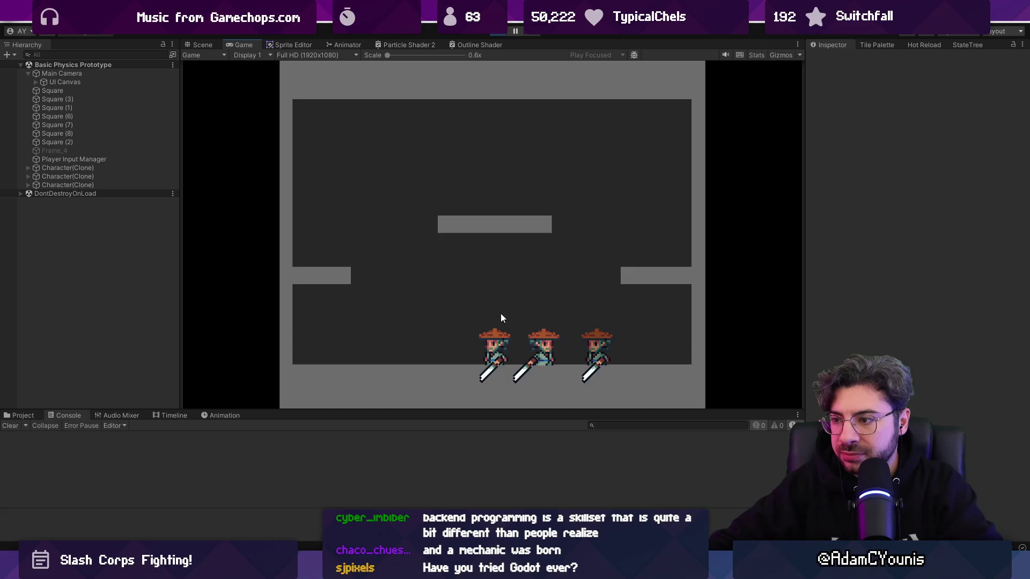
left_click(499, 33)
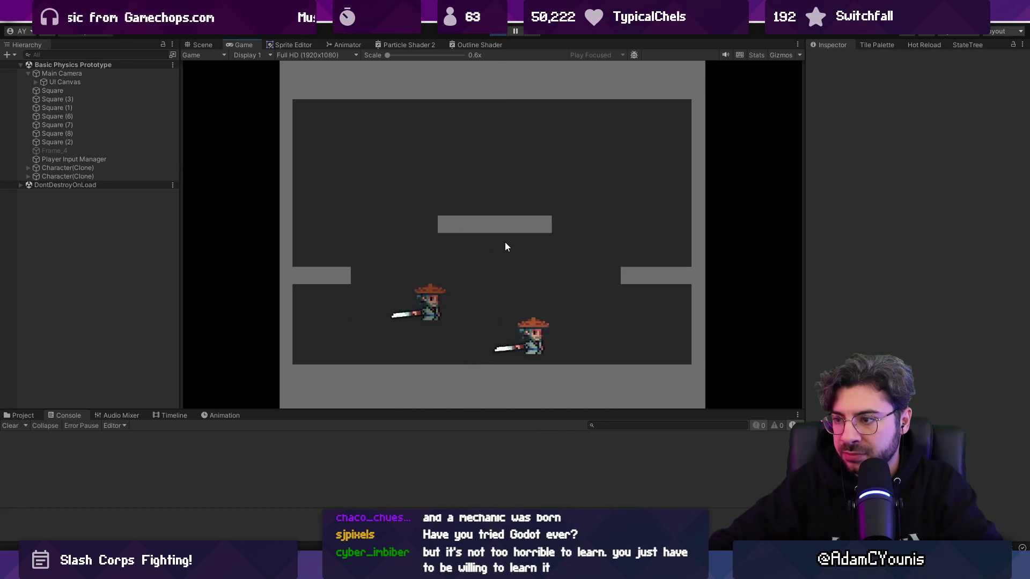
left_click(497, 34)
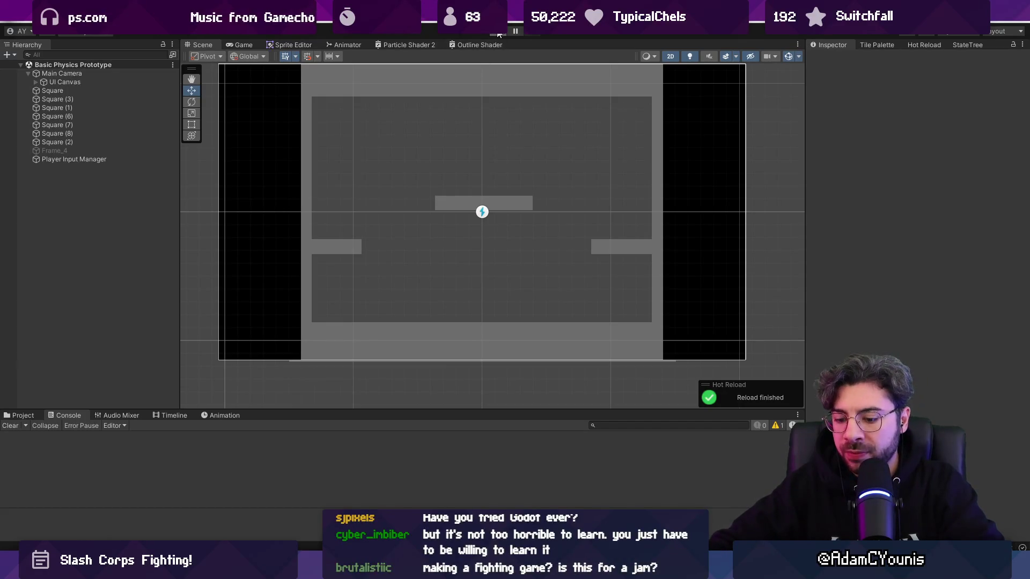
left_click(498, 35)
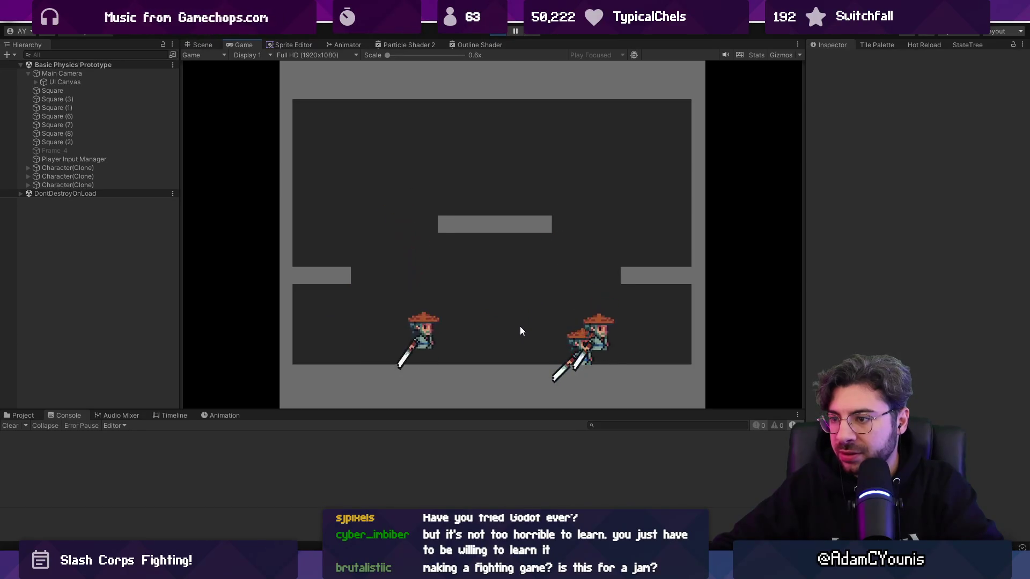
left_click(502, 32)
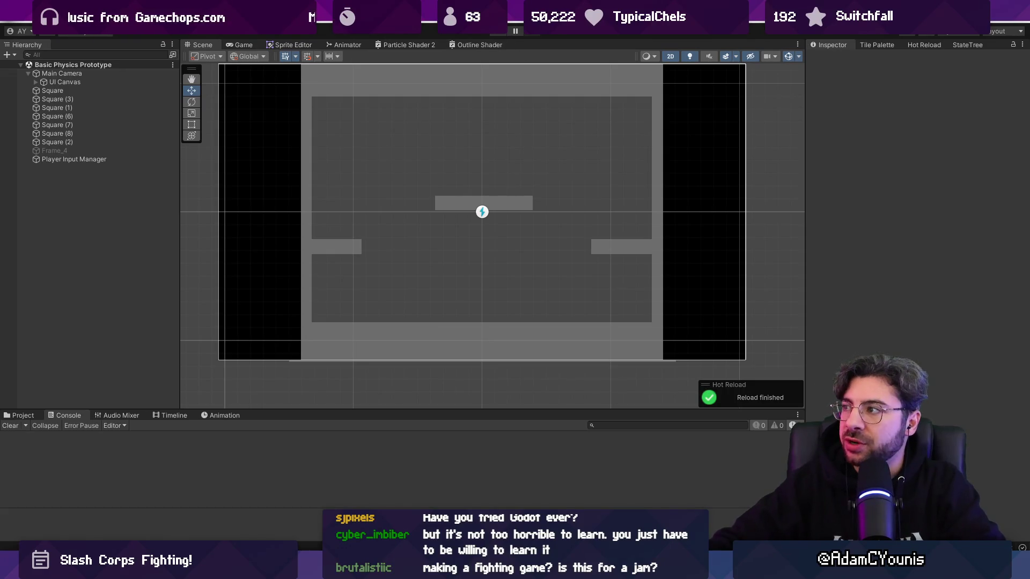
key("alt+F4")
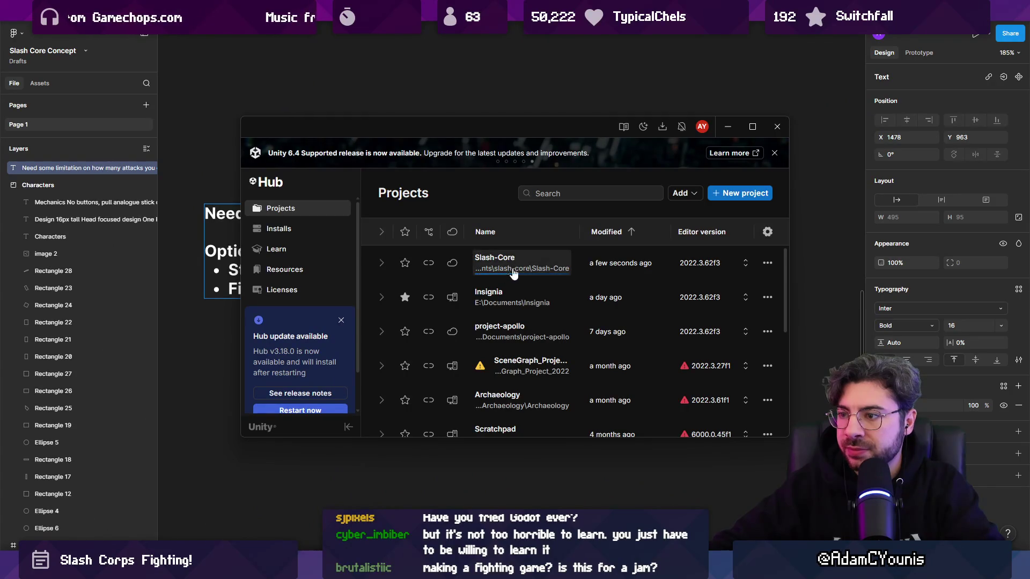
Step: Open the Slash-Core project from Unity Hub and return to the running game
left_click(513, 272)
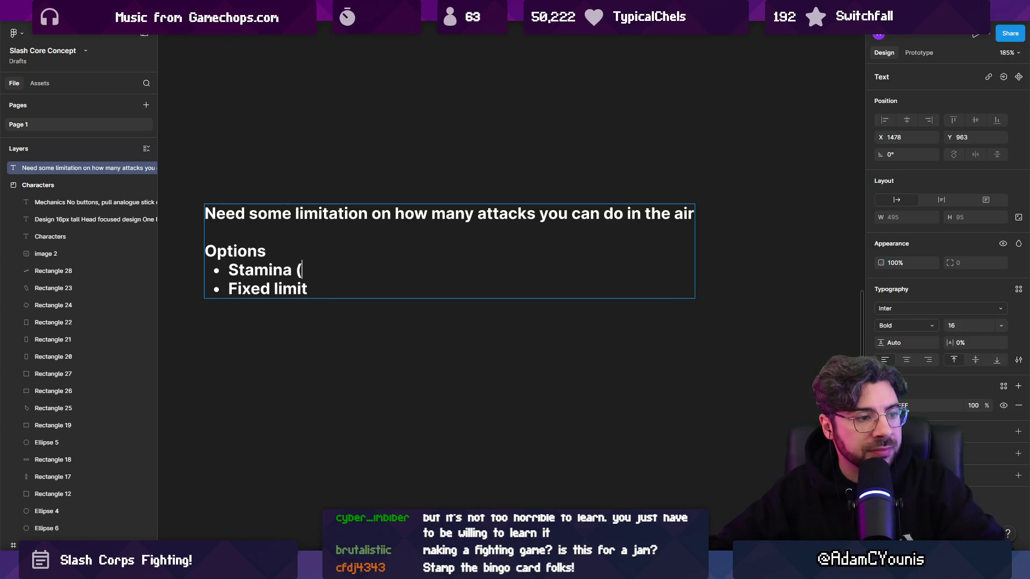
key("alt+Tab")
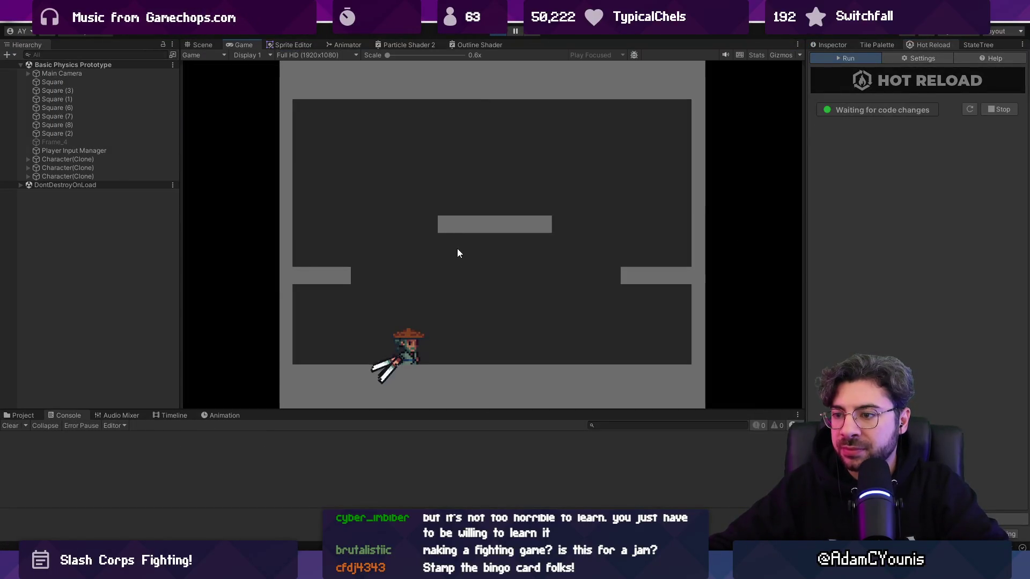
Step: Spawn more fighters, inspect the third Character(Clone)'s components, and playtest with the Game view maximized
key("Right")
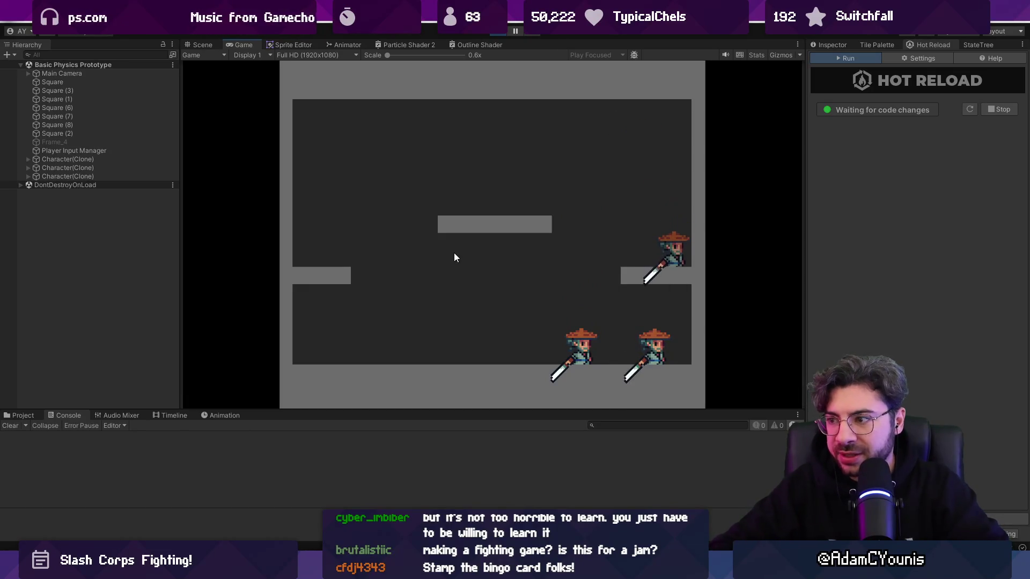
left_click(68, 176)
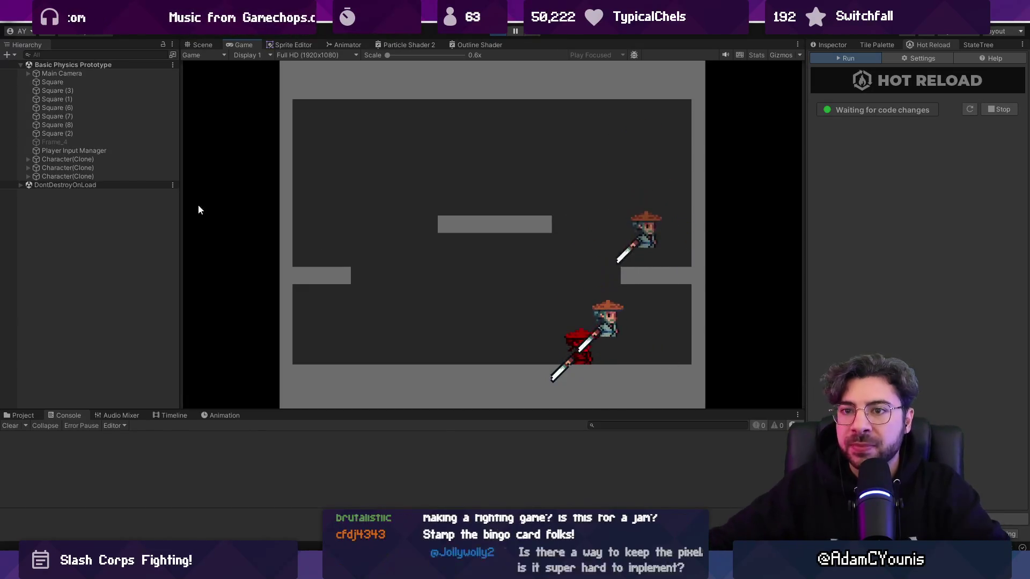
left_click(821, 47)
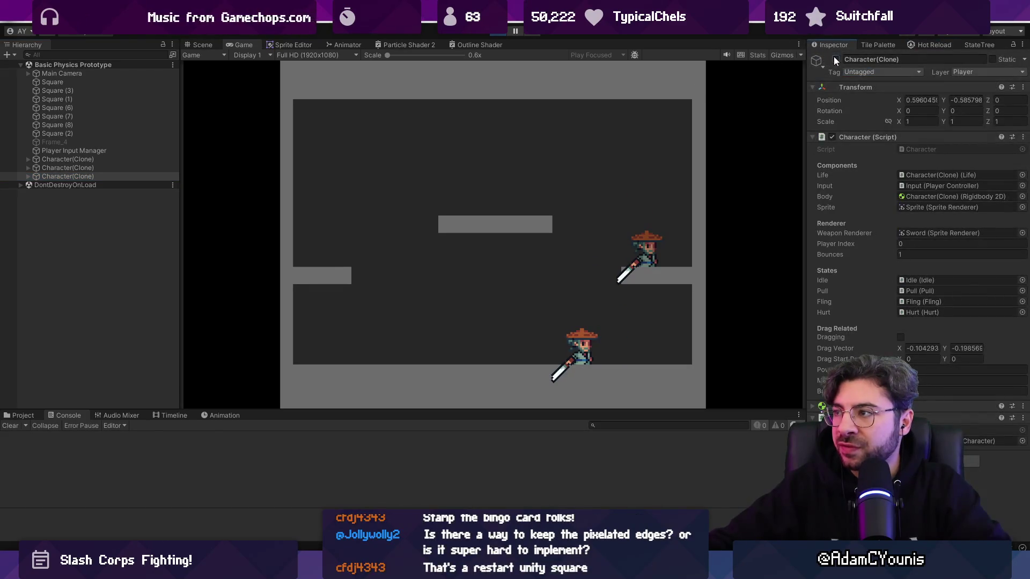
key("shift+space")
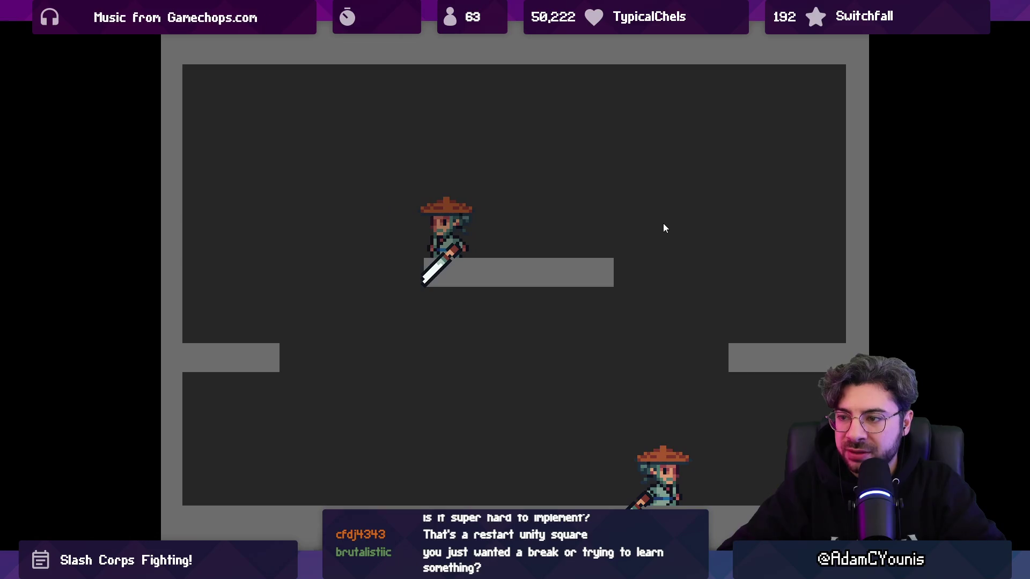
key("shift+space")
Step: Set the Game view resolution to 640x360 and playtest it maximized
left_click(322, 54)
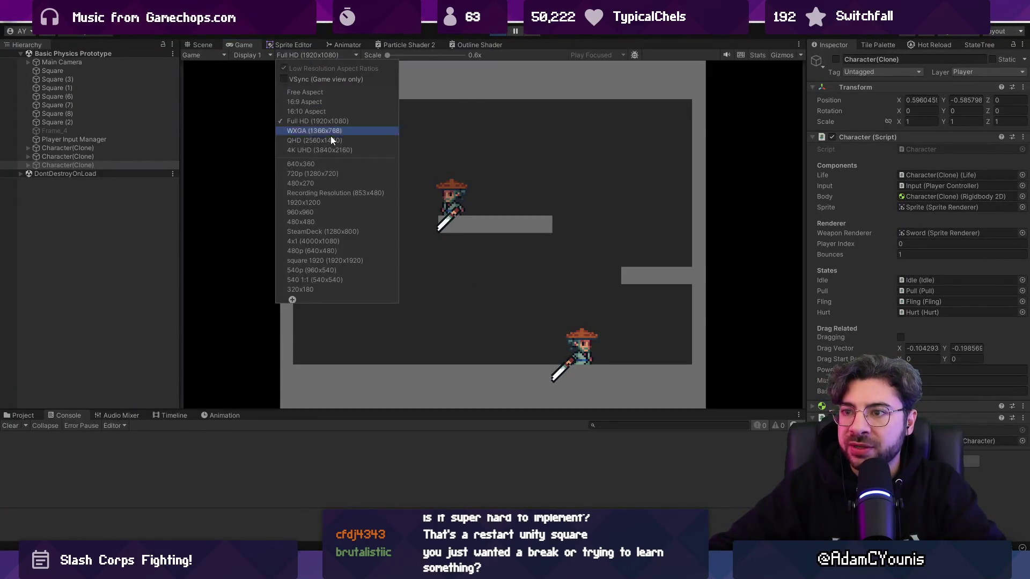
left_click(330, 169)
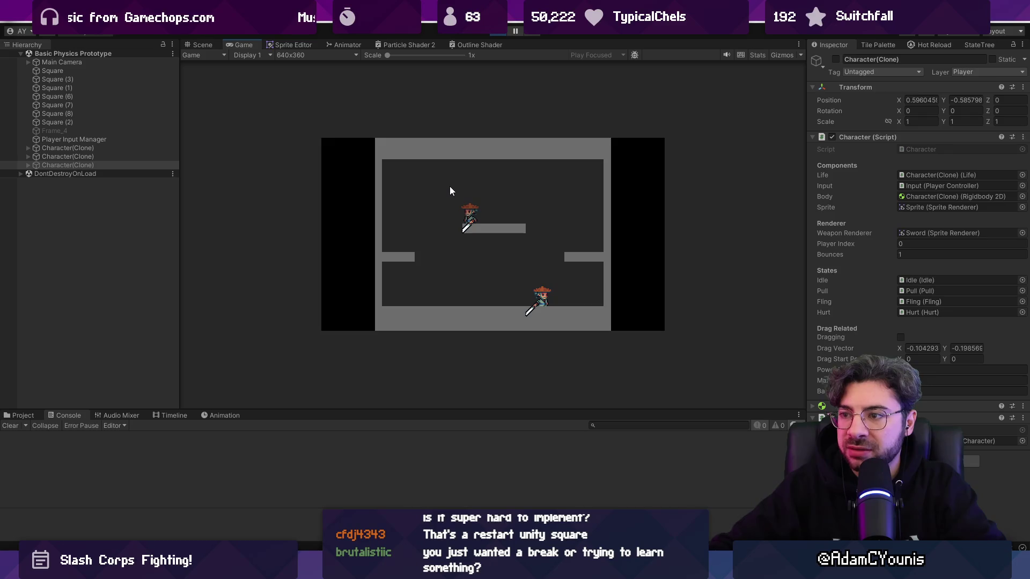
key("shift+space")
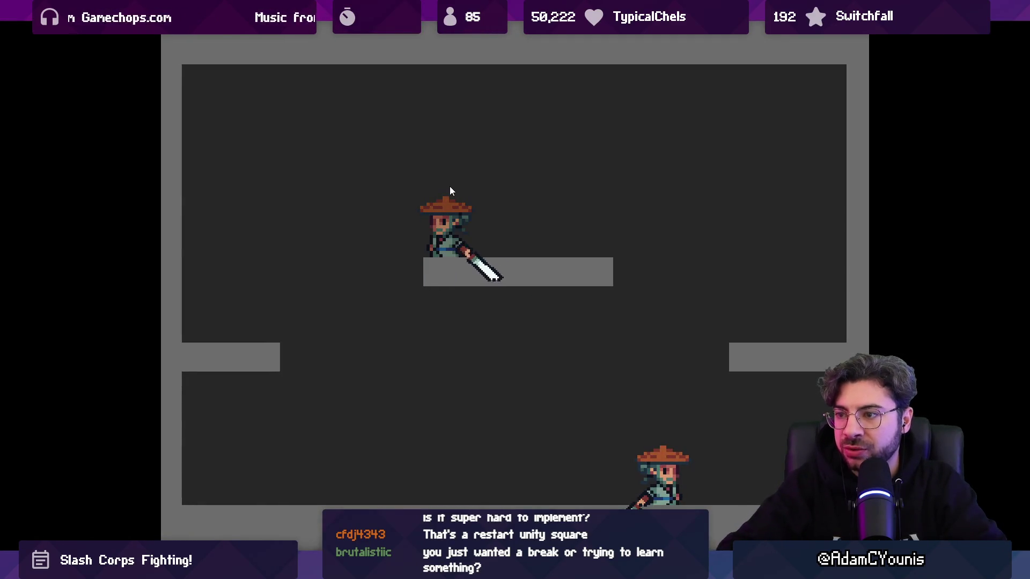
key("Left")
key("shift+space")
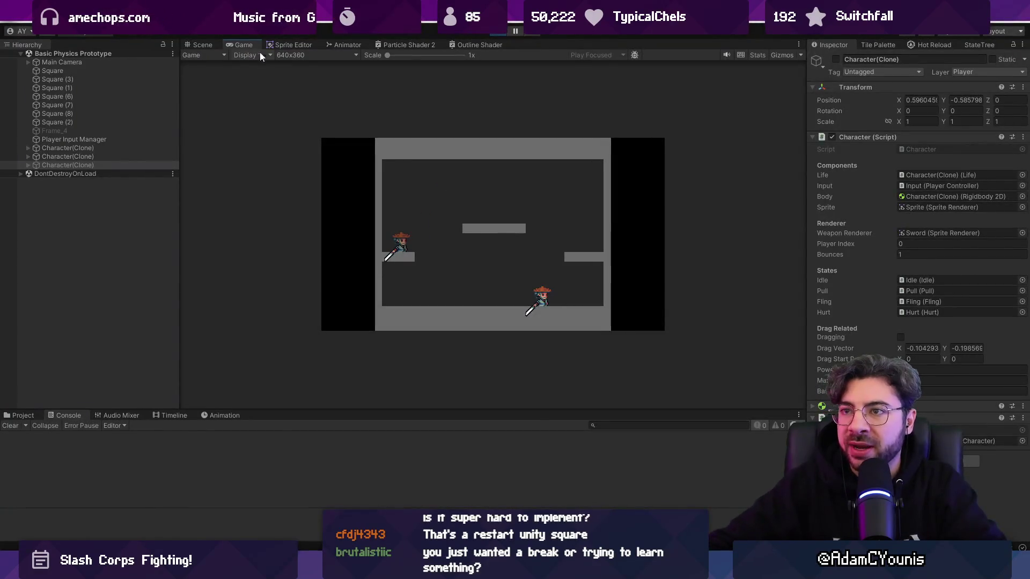
Step: Switch the Game view resolution to 540x540 and maximize it
left_click(294, 46)
left_click(243, 44)
left_click(290, 56)
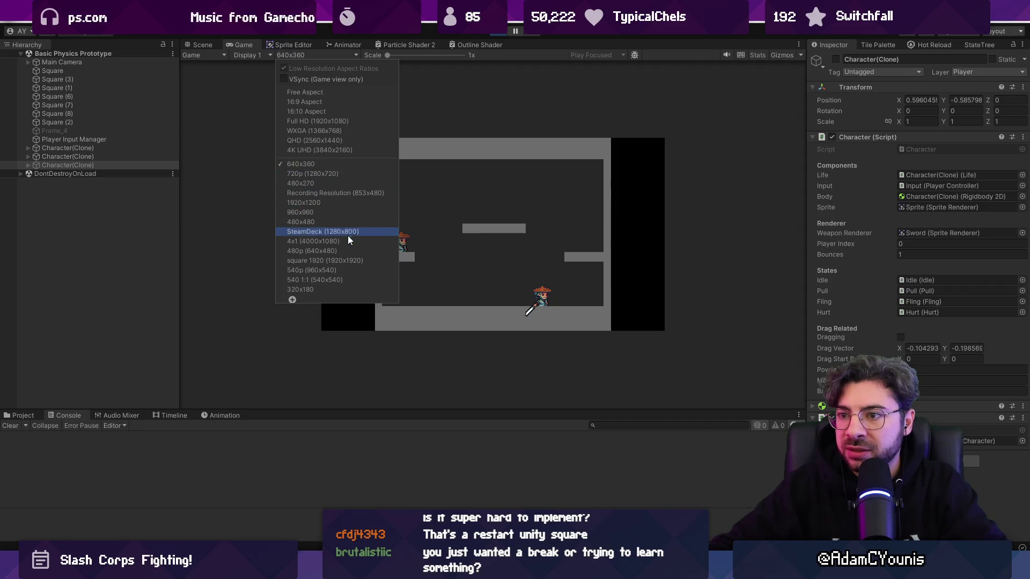
left_click(347, 282)
key("shift+space")
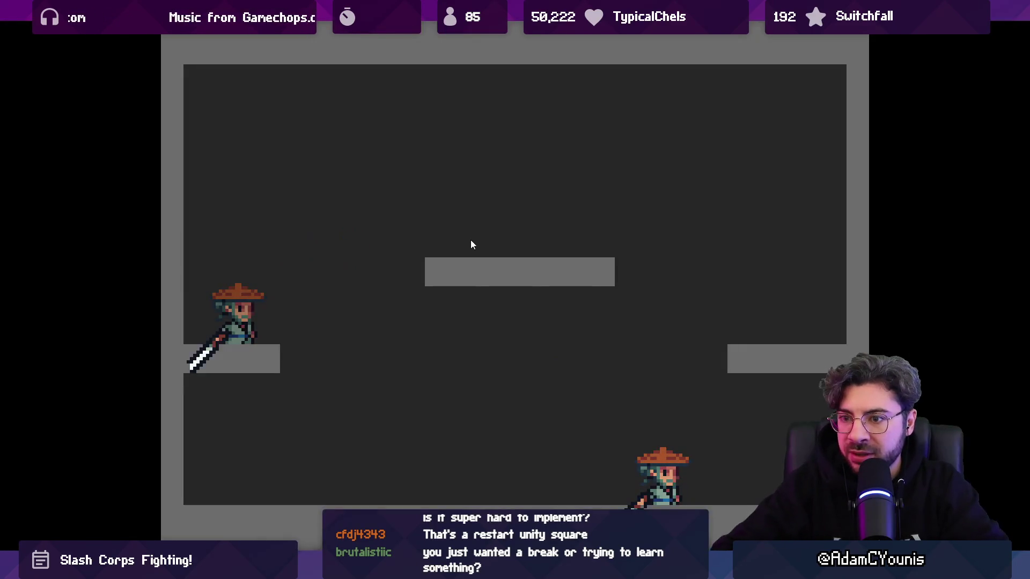
Step: Playtest the fighter at 540x540: jumping between platforms, dashing and clashing with the other fighter
key("space")
key("Right")
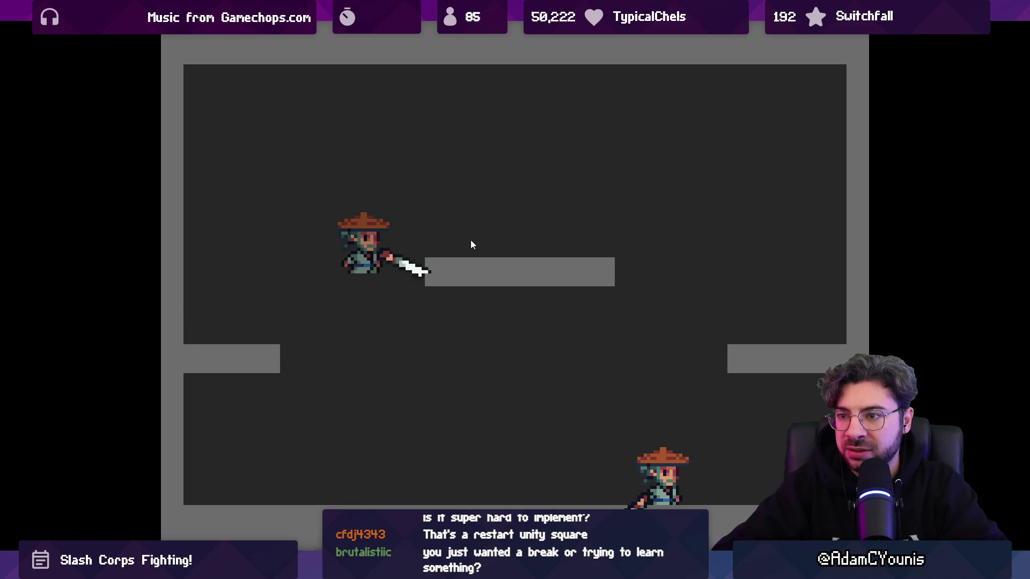
key("Left")
key("Right")
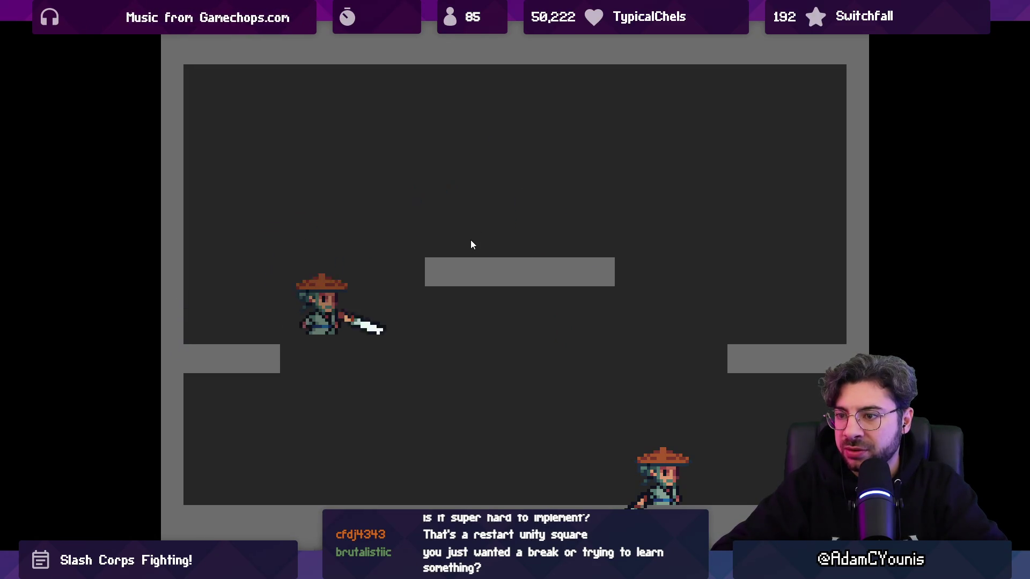
key("space")
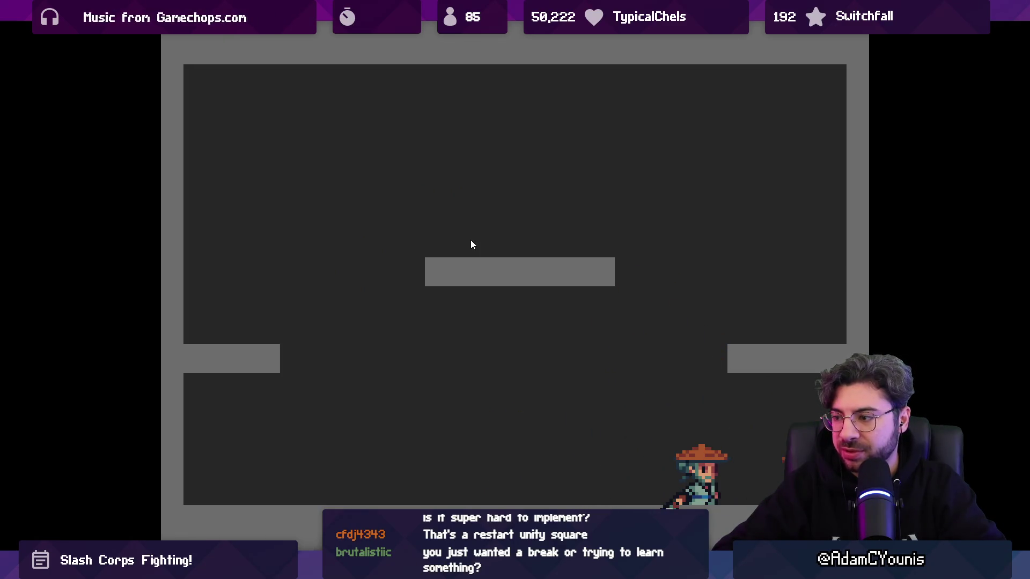
key("Left")
key("space")
key("Left")
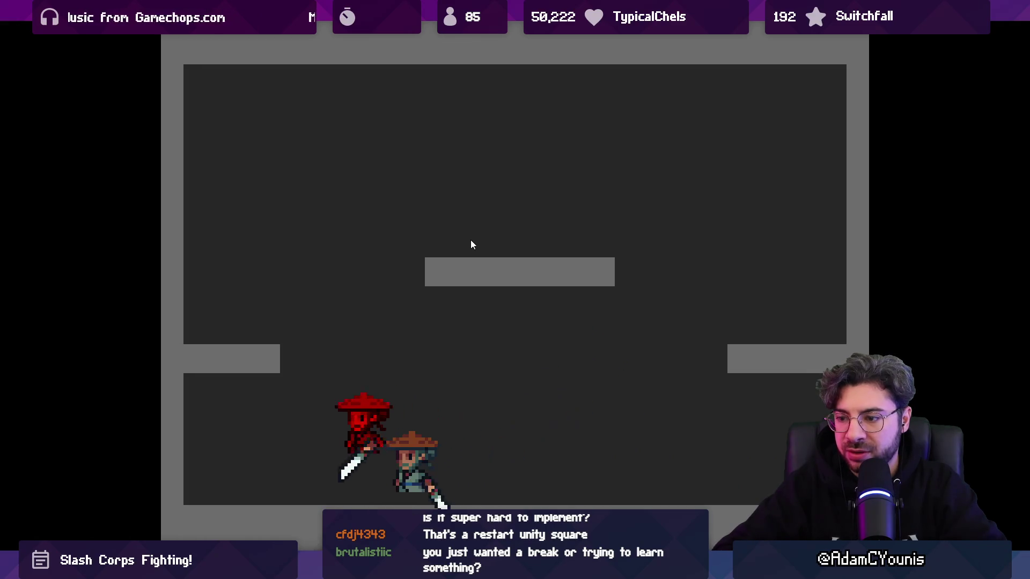
key("Right")
key("space")
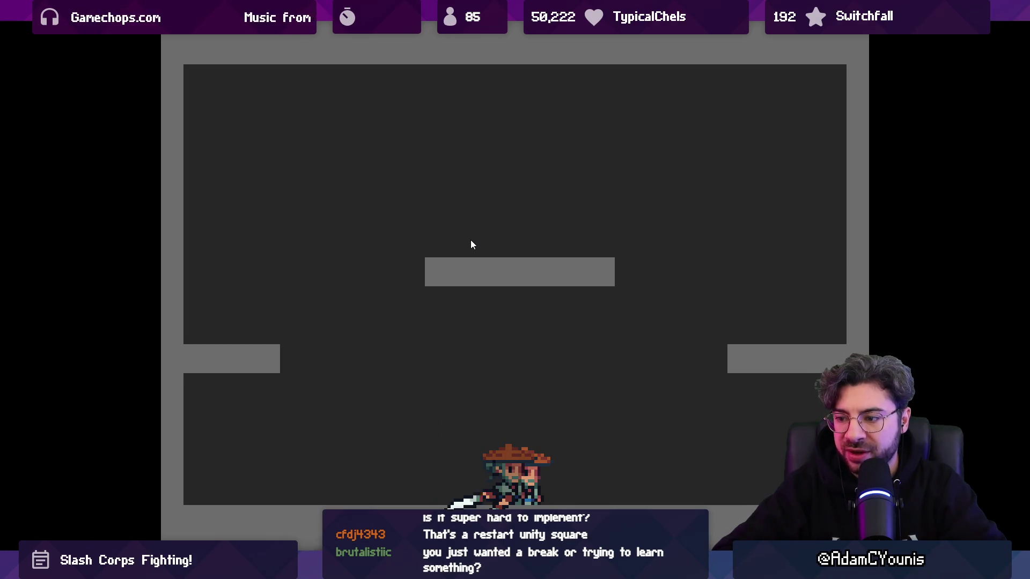
key("Right")
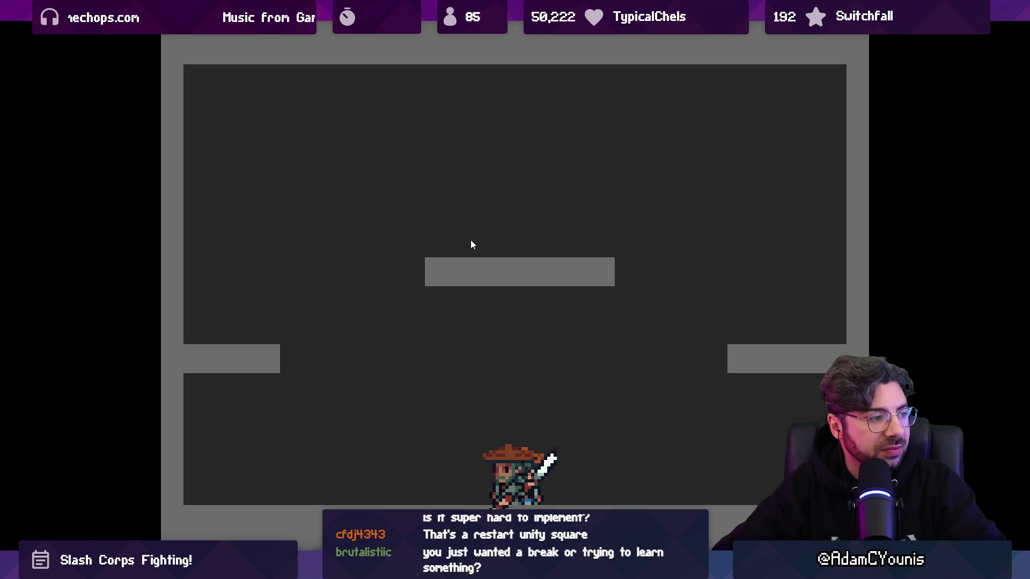
key("space")
key("Right")
key("Right")
key("space")
key("Left")
key("Right")
key("Left")
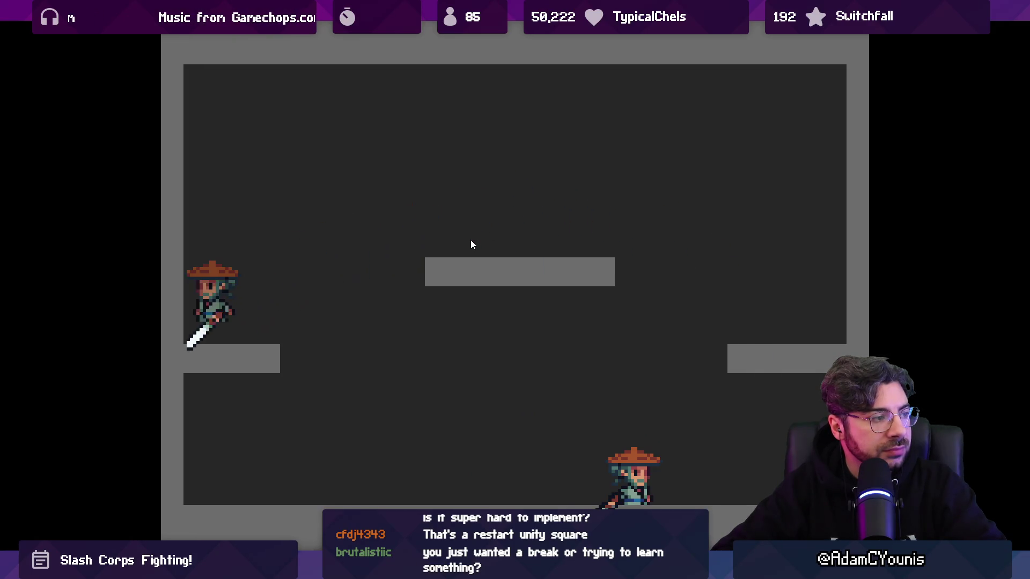
key("Right")
key("space")
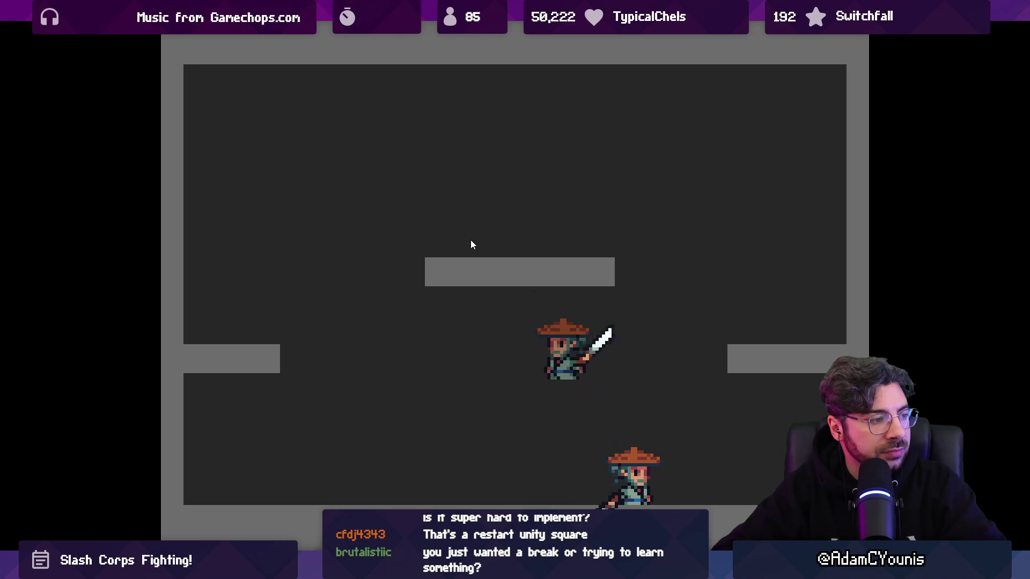
key("Right")
key("space")
key("space")
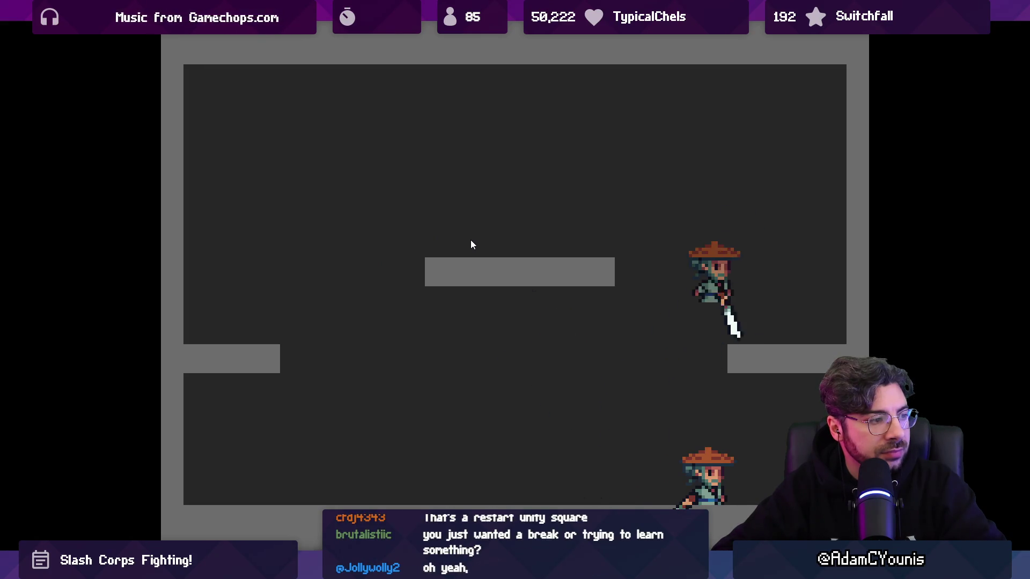
key("space")
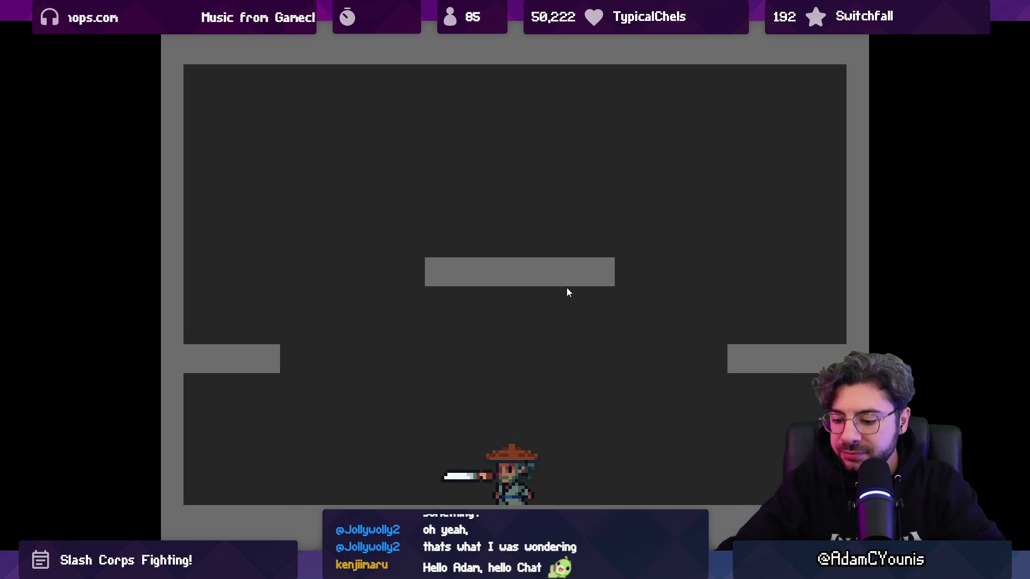
Step: Stop the playtest with Ctrl+P and switch back to the Slash Core Concept notes in Figma
key("ctrl+p")
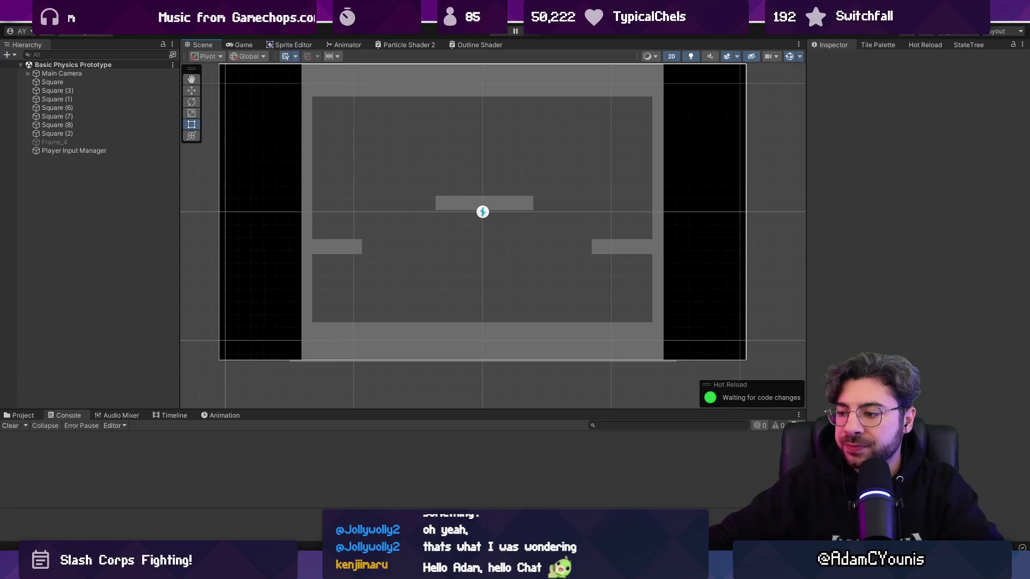
key("alt+Tab")
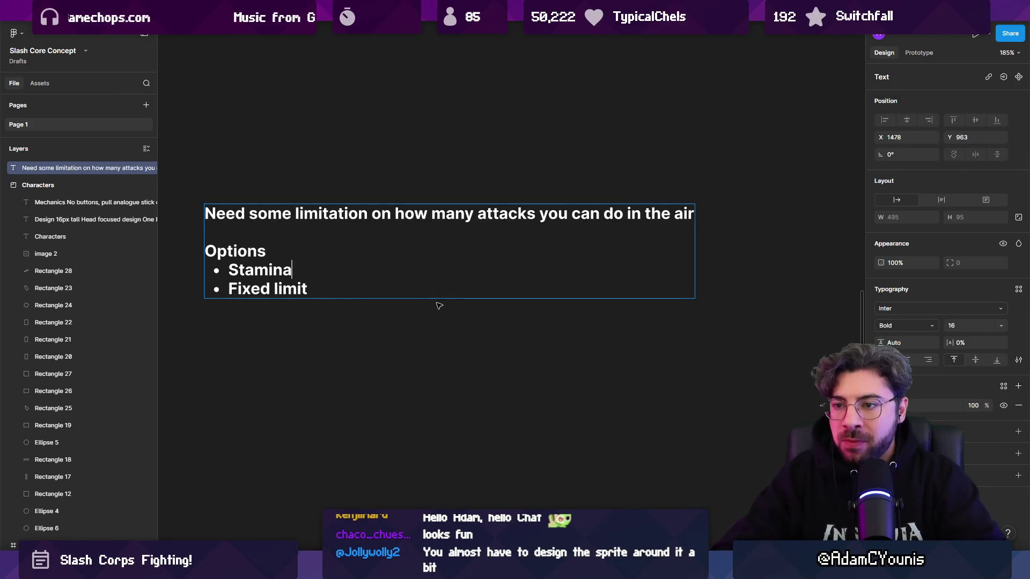
Step: Add an indented sub-bullet 'Fills when on the ground' under Stamina
key("Return")
key("Tab")
type("Start with")
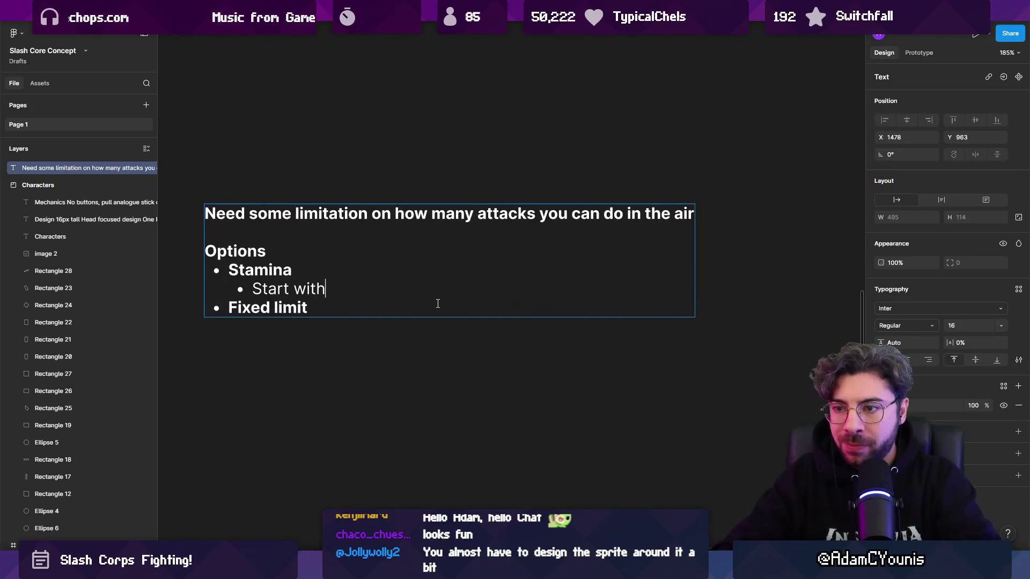
type(" a set amount")
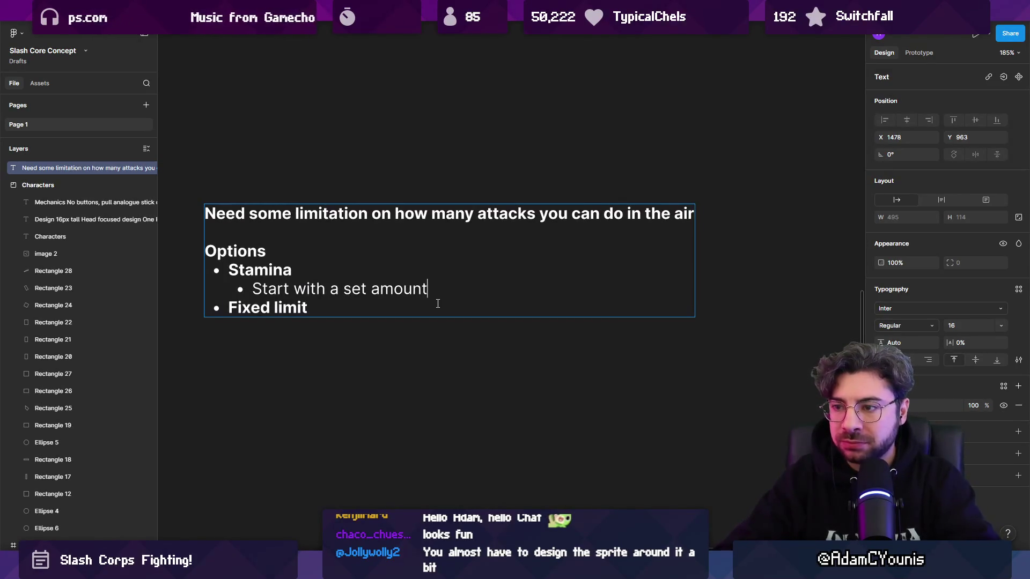
key("ctrl+shift+Left")
key("ctrl+shift+Left")
key("ctrl+shift+Left")
key("ctrl+shift+Left")
type("Fills")
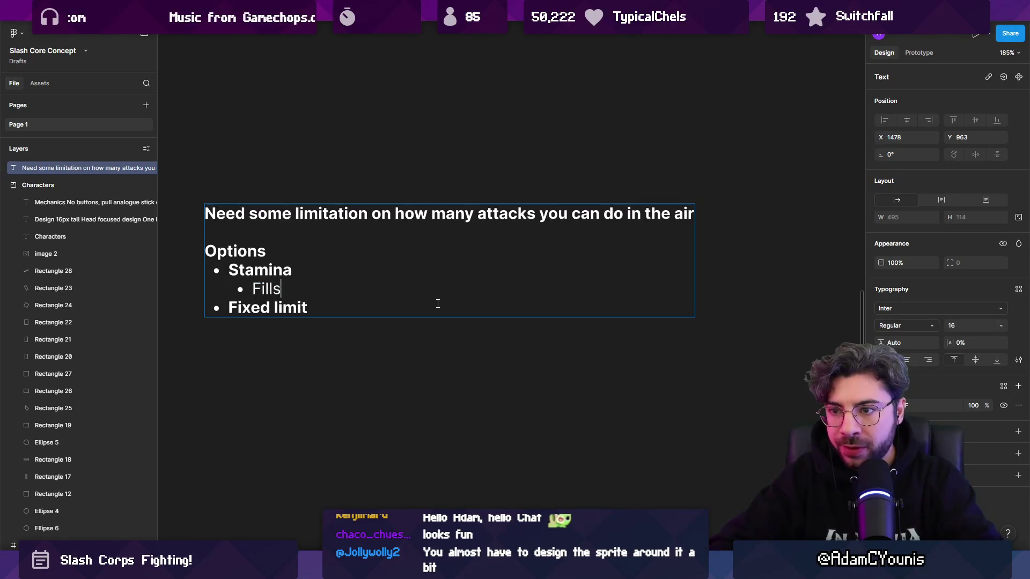
type(" when on the ground")
key("Return")
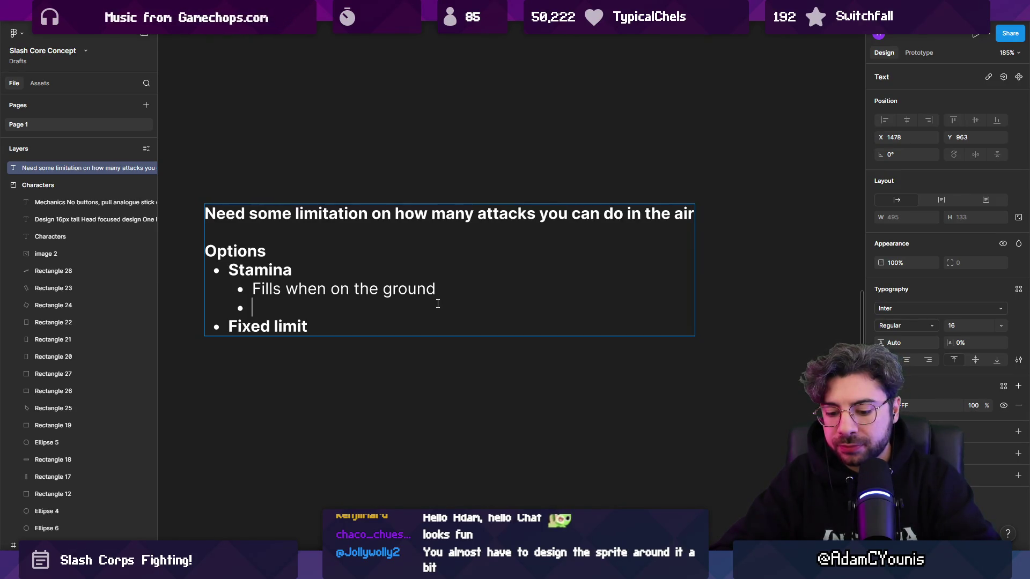
Step: Add Stamina sub-bullets about big attacks and 'small attacks cost less'
type("each atta")
key("ctrl+shift+Left")
key("ctrl+shift+Left")
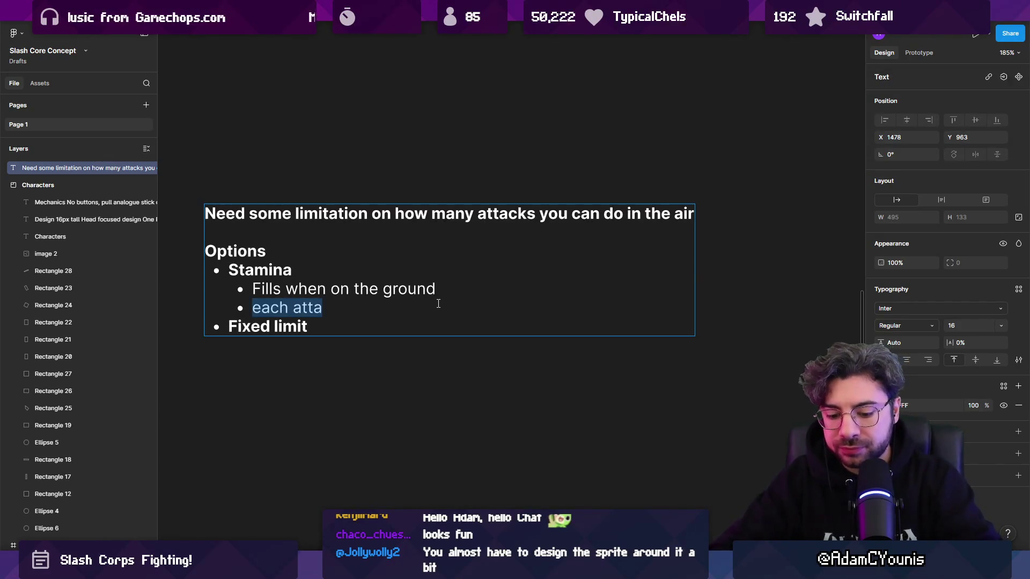
type("3")
type("34")
type("big agtta")
key("BackSpace")
key("BackSpace")
key("BackSpace")
type("ttackj")
type("orth")
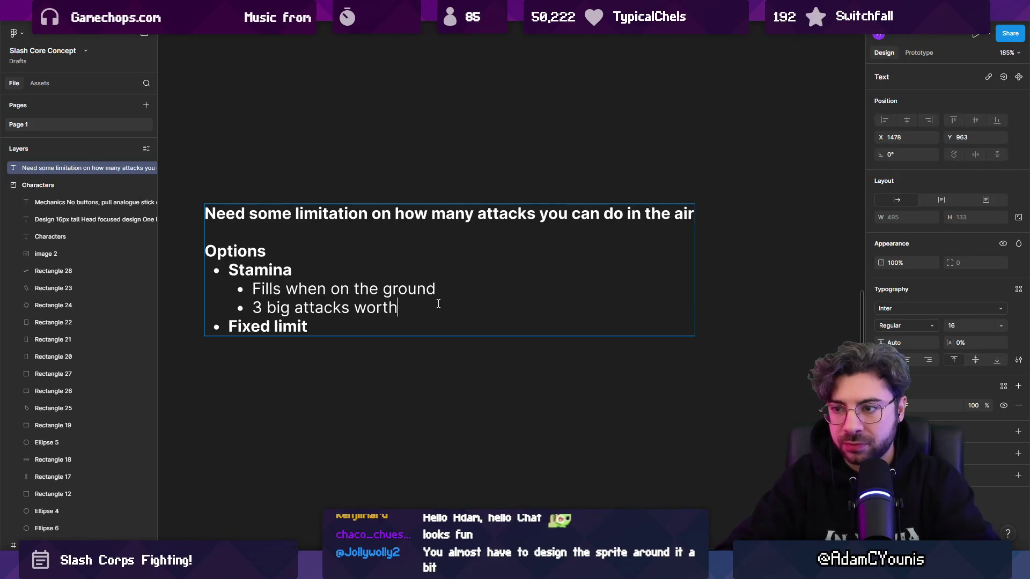
type("per ai")
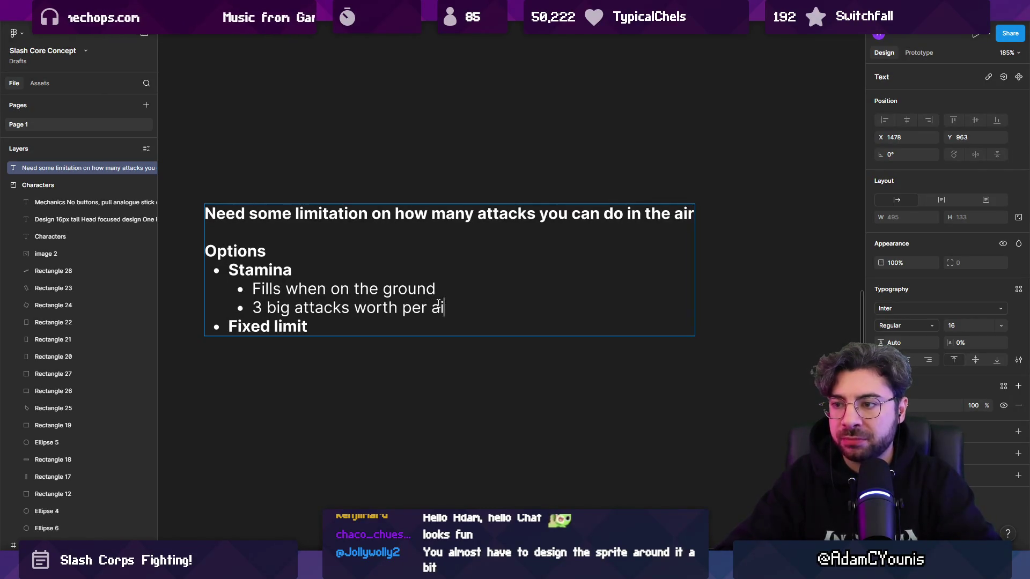
key("Return")
key("BackSpace")
key("BackSpace")
type("S")
key("BackSpace")
key("Return")
type("small at")
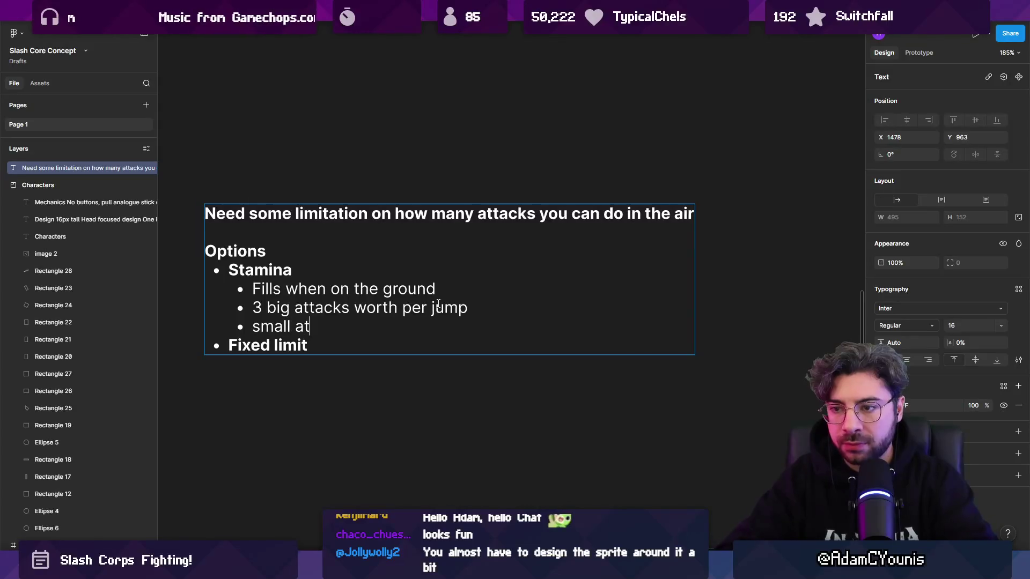
type("tacks cost less")
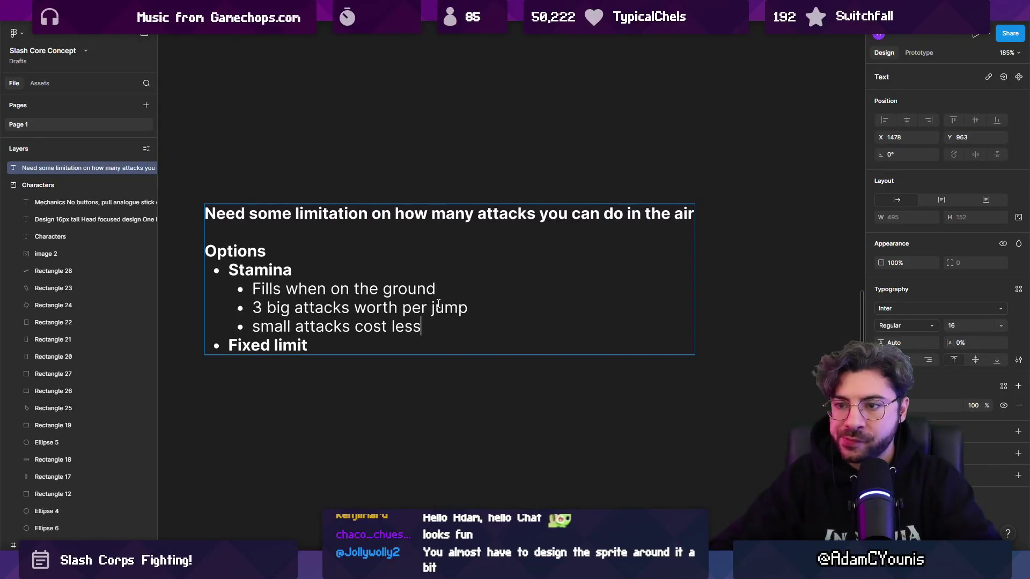
key("Return")
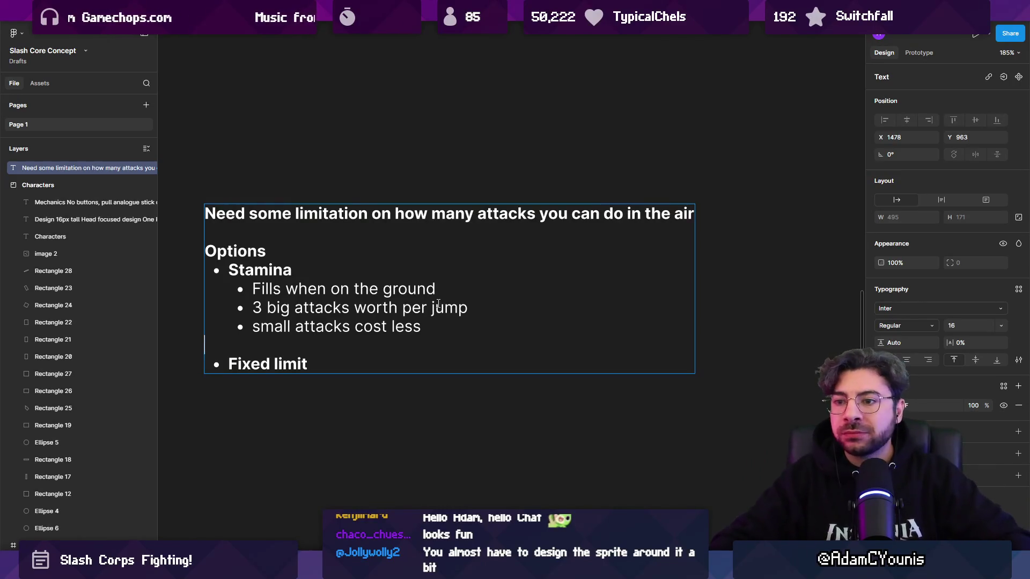
Step: Under Fixed limit, add the sub-bullet 'X attacks since grounded event' and finish editing
key("Return")
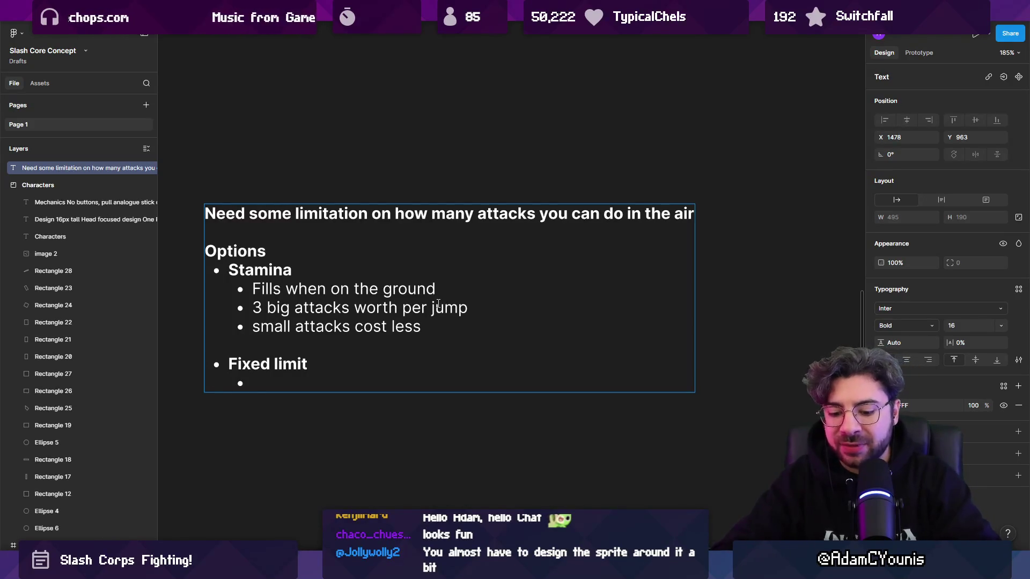
type("Xattacks per ")
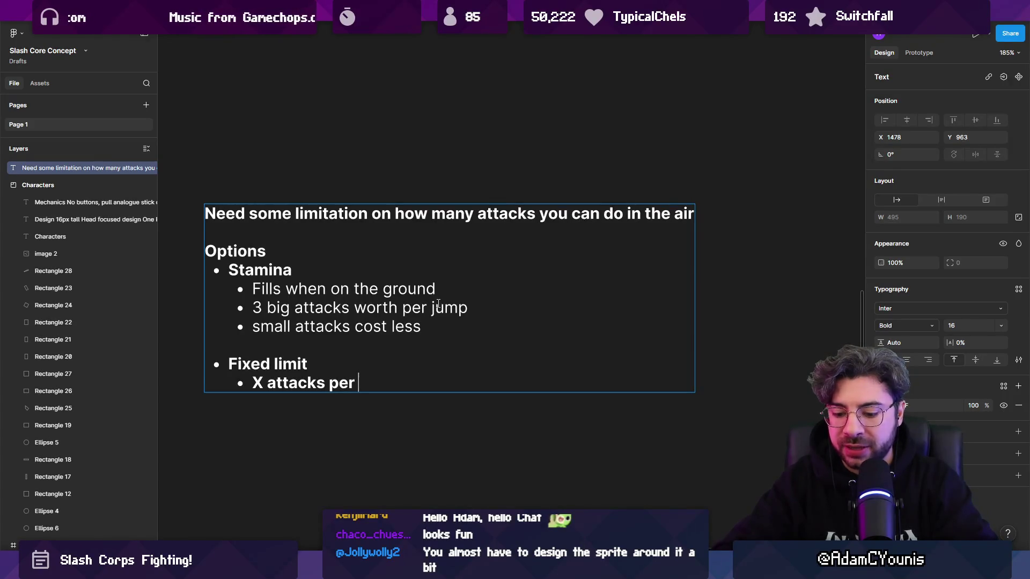
type("grounded")
key("shift+Home")
type("Need some limitation on how many attacks you can do in the air")
key("ctrl+z")
key("ctrl+shift+z")
key("ctrl+z")
key("ctrl+z")
type("since groeunded")
key("BackSpace")
key("BackSpace")
key("BackSpace")
type("unded e")
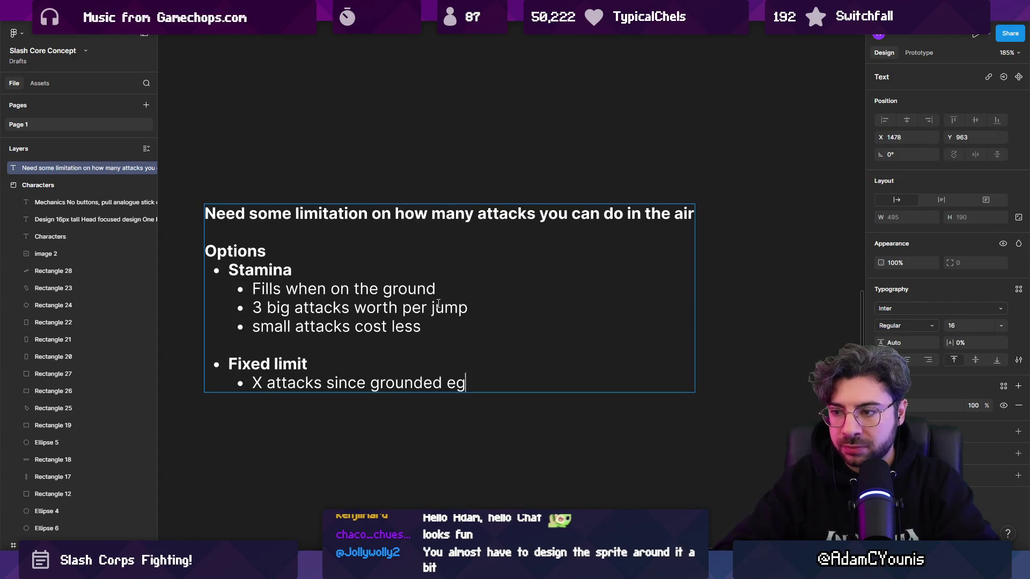
type("vent")
key("Escape")
key("Escape")
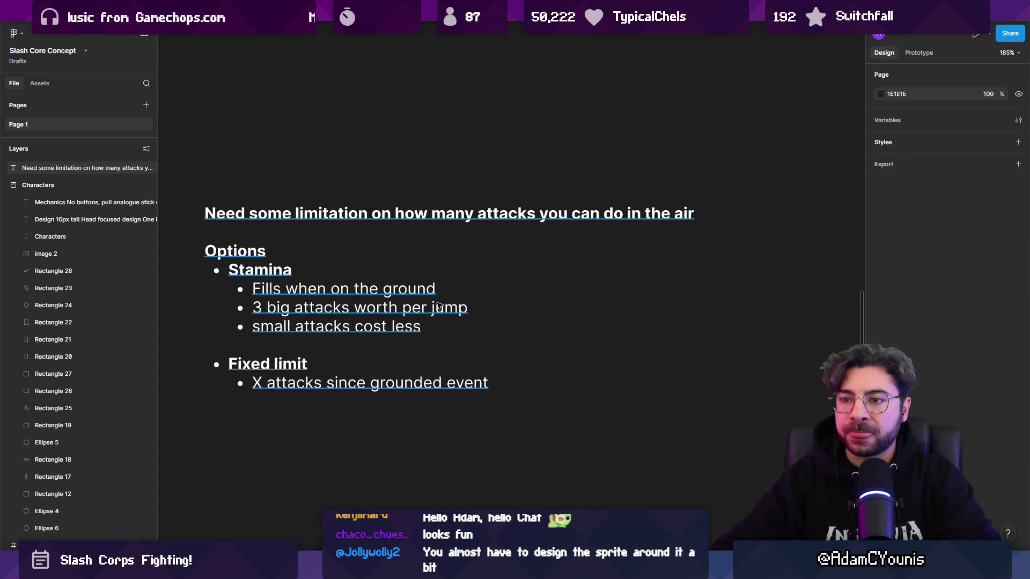
left_click(441, 263)
Step: Under Stamina, add Pros (nuance) and Cons (needs a stamina bar shown somewhere) sub-lists
double_click(461, 327)
key("Return")
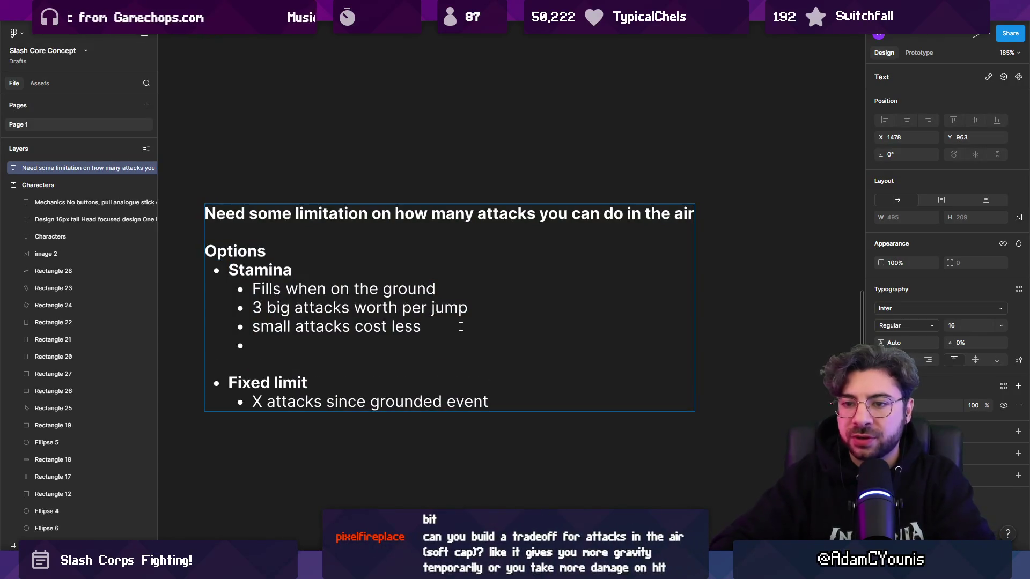
key("Return")
type("Proj")
key("BackSpace")
type("s")
key("Return")
key("Tab")
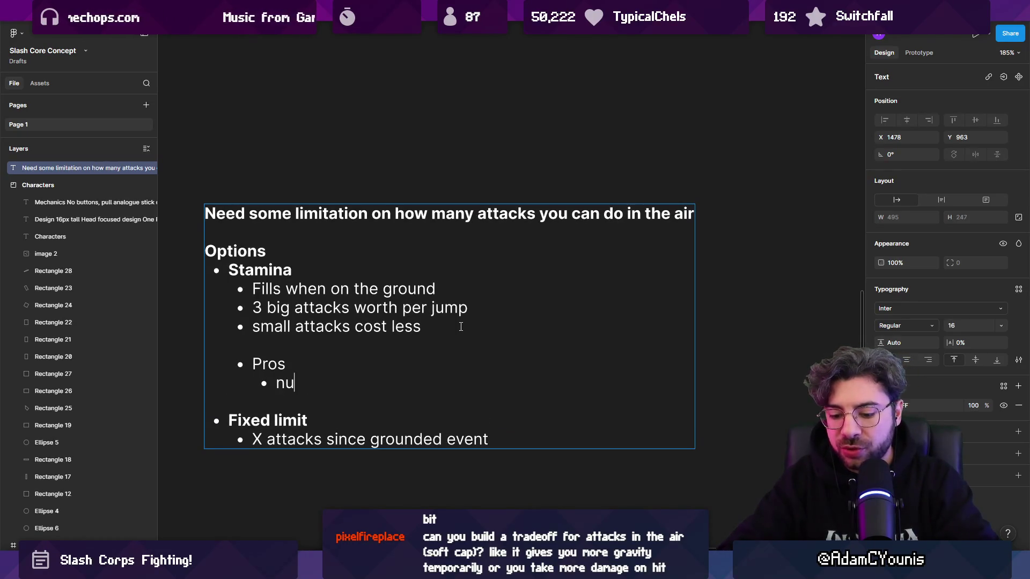
type("rnce")
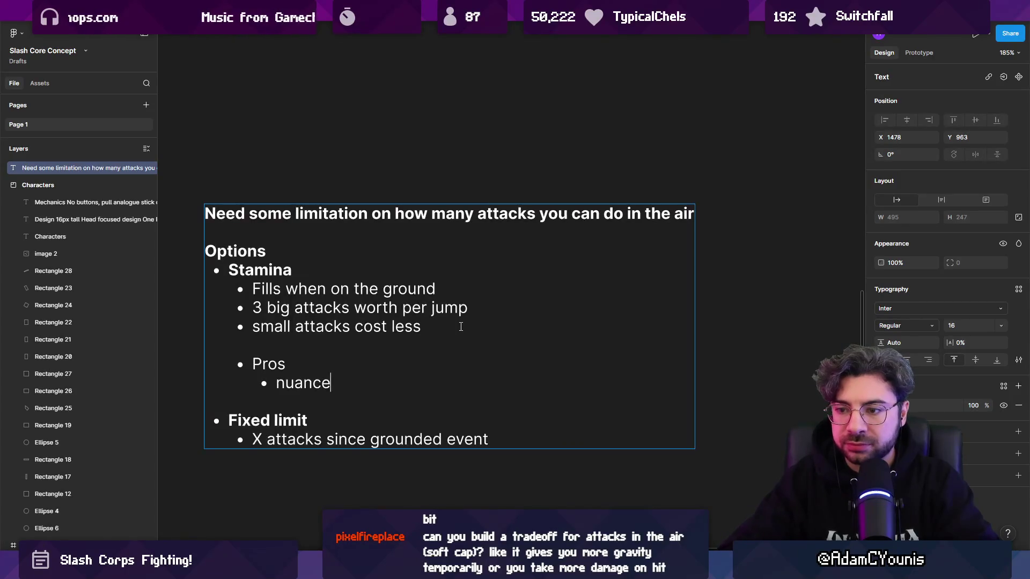
key("Return")
type("Cons")
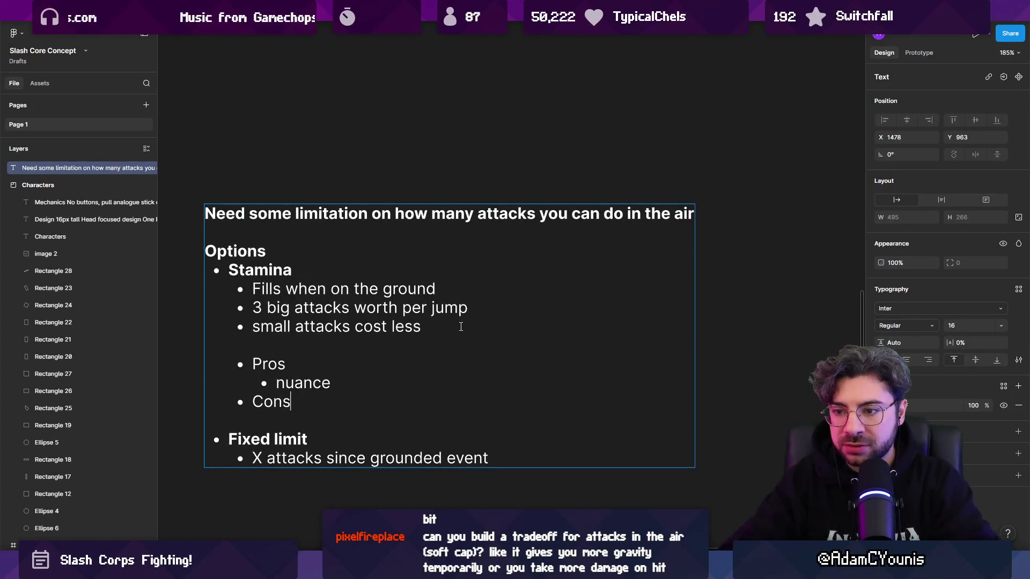
key("Return")
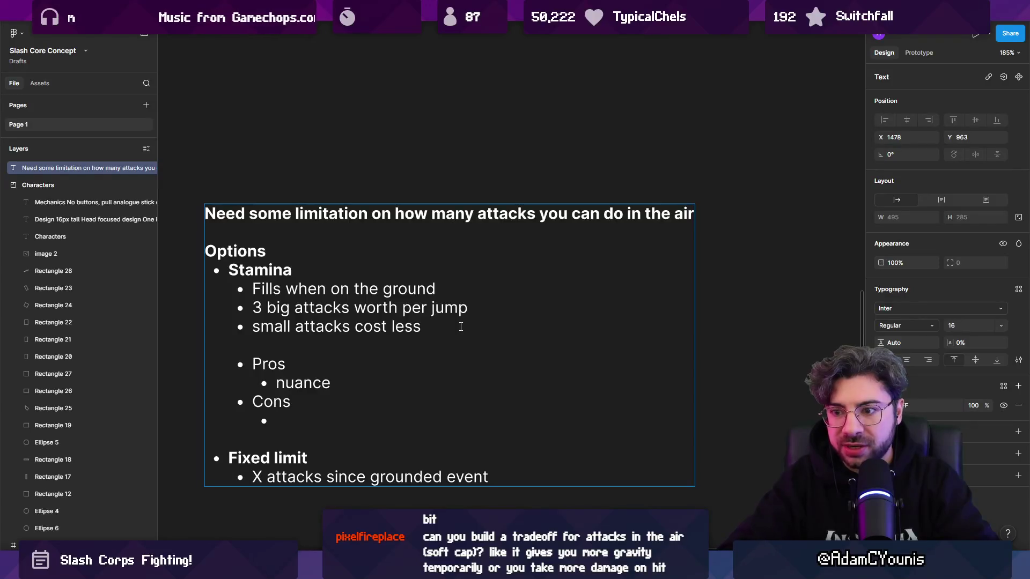
type("need a stamina")
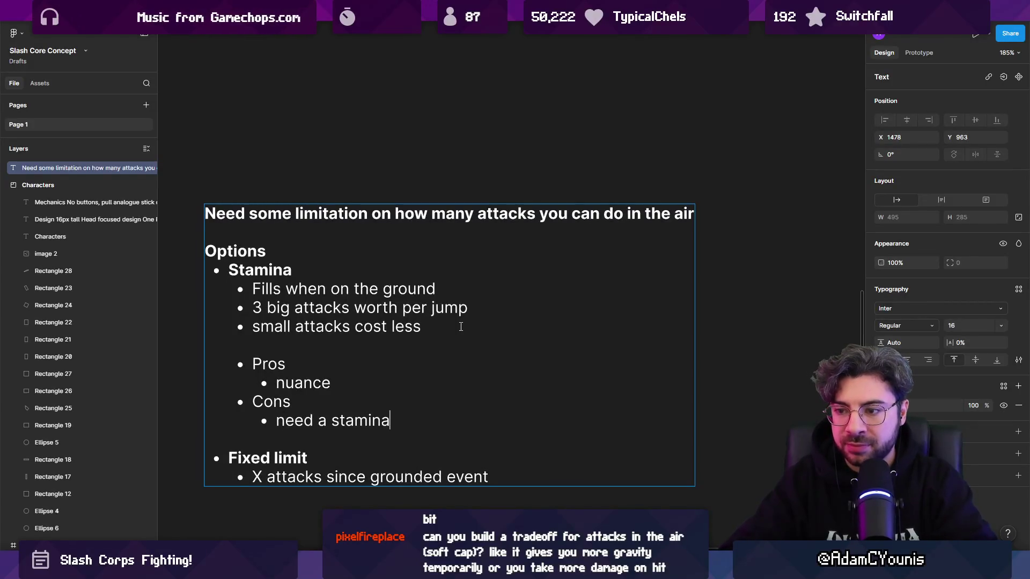
type(" bar some")
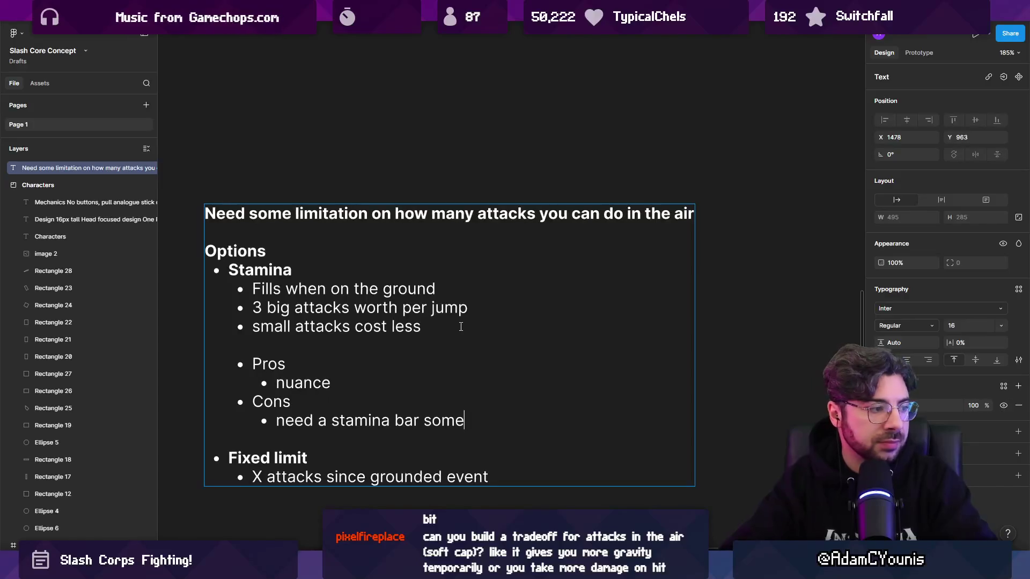
type("howwhere")
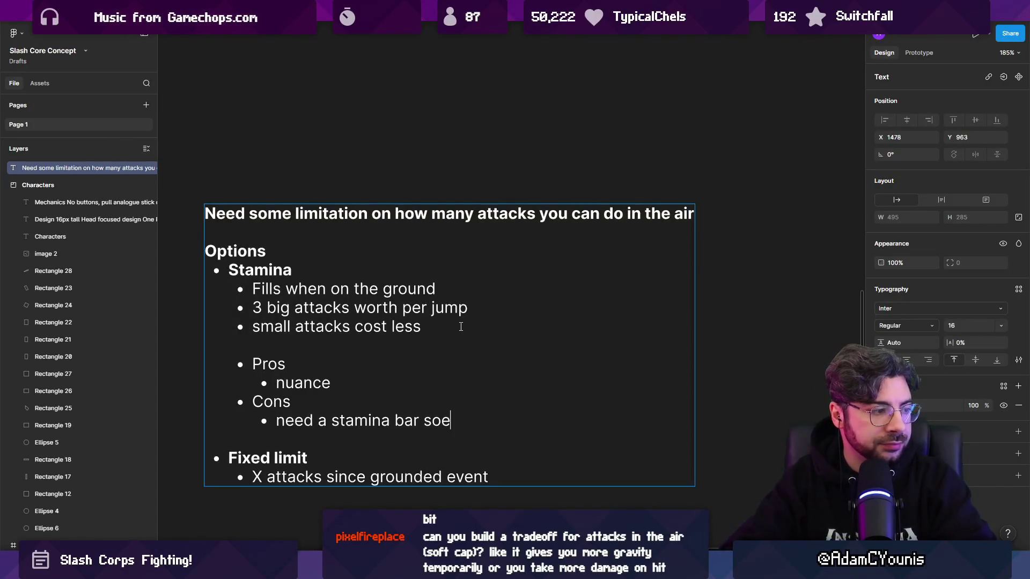
type("ewhere")
Step: Fix the indentation and create a Pros line below 'X attacks since grounded event'
key("Down")
scroll(461, 326, "down", 5)
key("Return")
key("Tab")
key("ctrl+z")
key("ctrl+z")
key("ctrl+z")
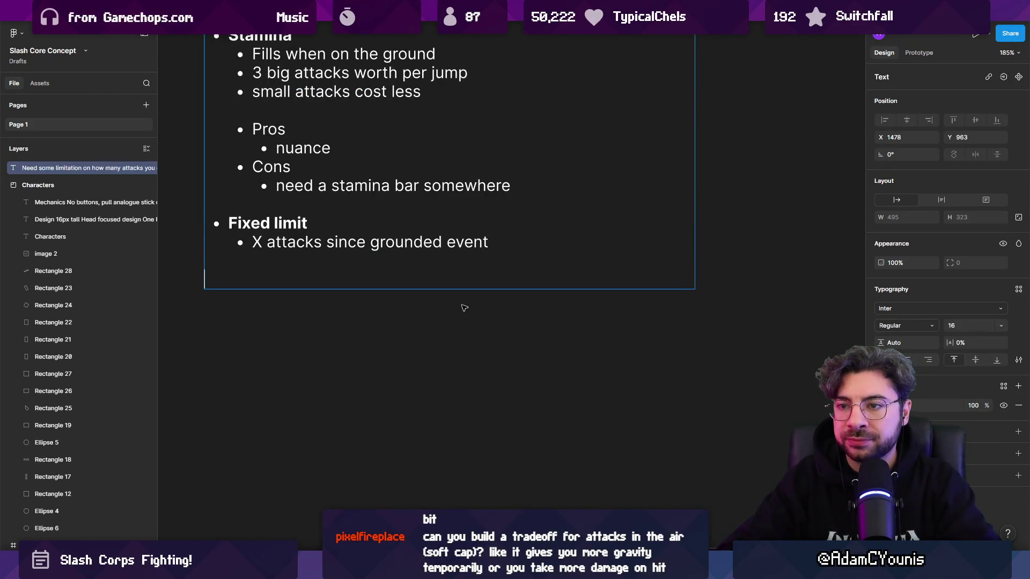
key("Down")
key("Return")
key("Return")
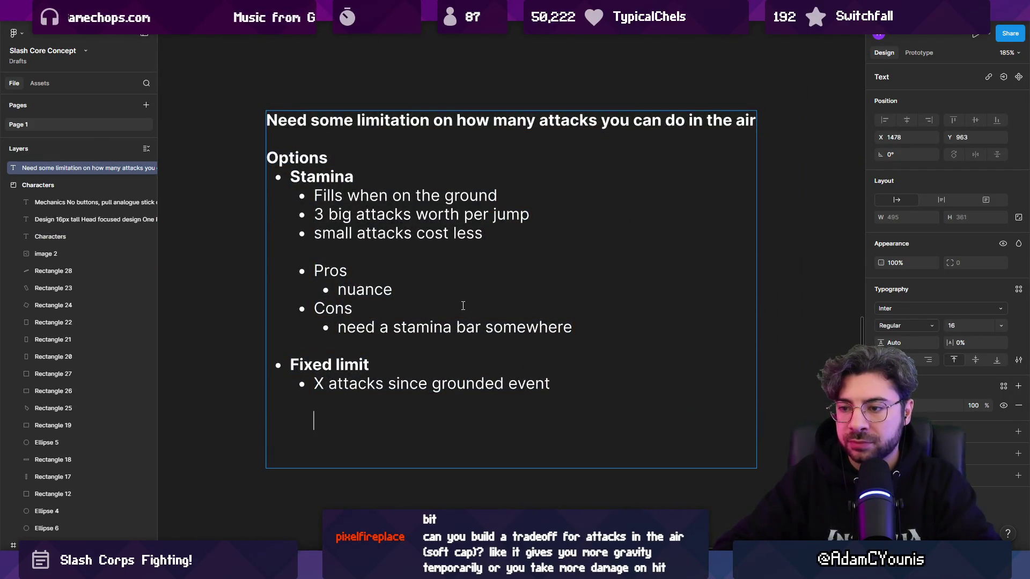
key("Left")
key("BackSpace")
type("-")
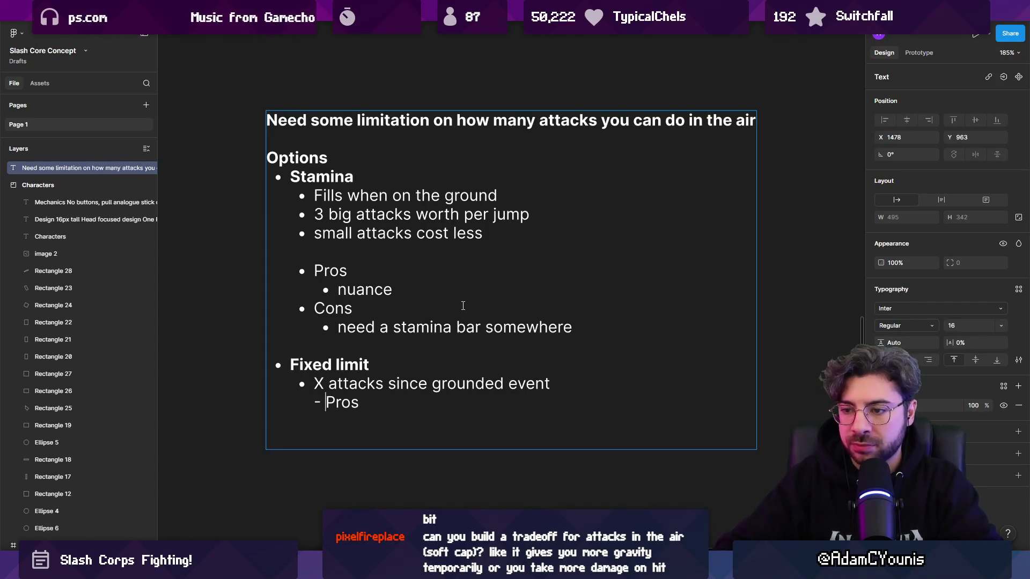
key("ctrl+z")
key("ctrl+z")
key("BackSpace")
key("BackSpace")
key("BackSpace")
key("Return")
key("Return")
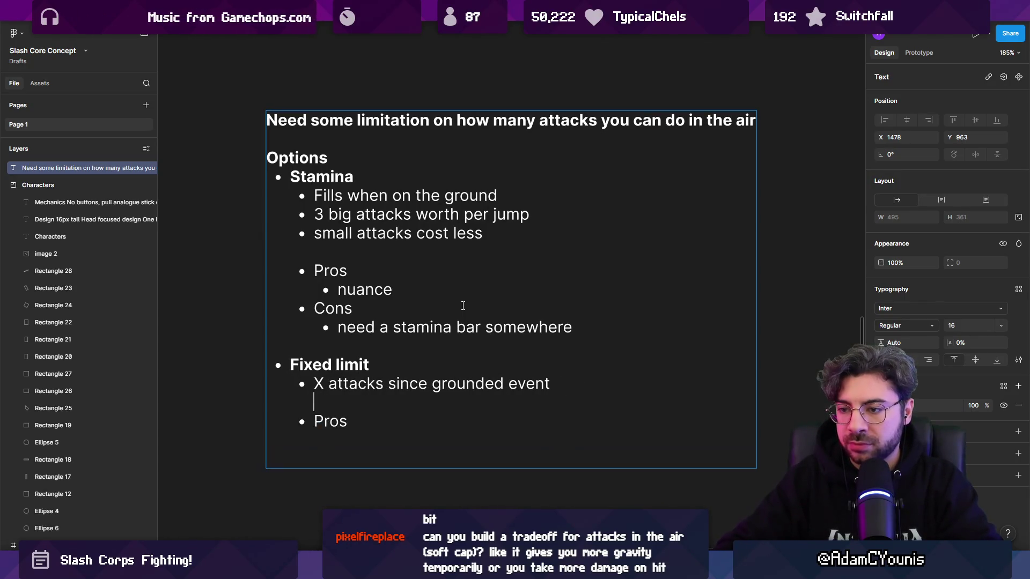
key("Return")
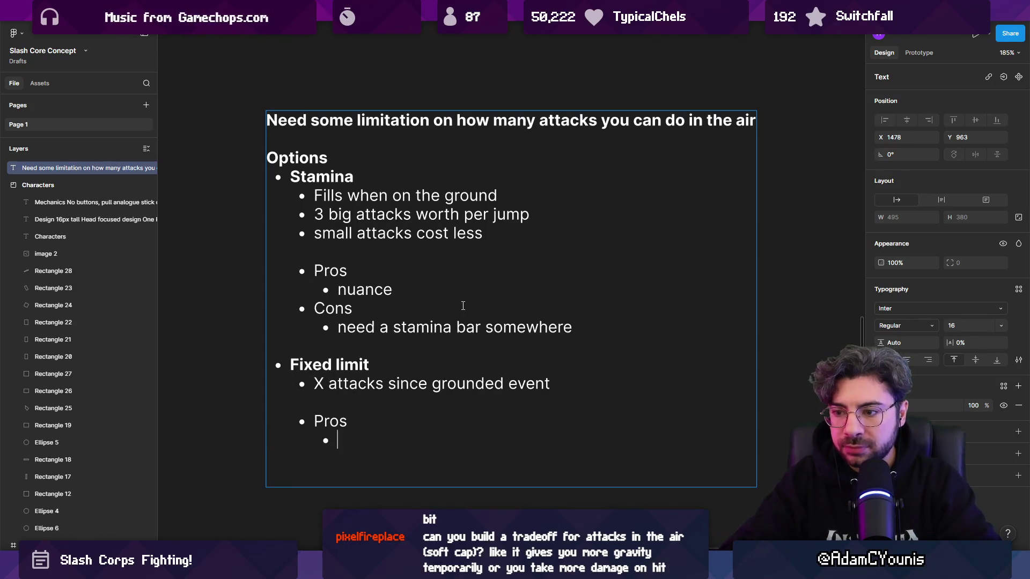
Step: Give Fixed limit Pros 'Simple to represent' and Cons 'Not as much nuance, might push players to just max pull every time'
type("Simpleto represent")
key("Return")
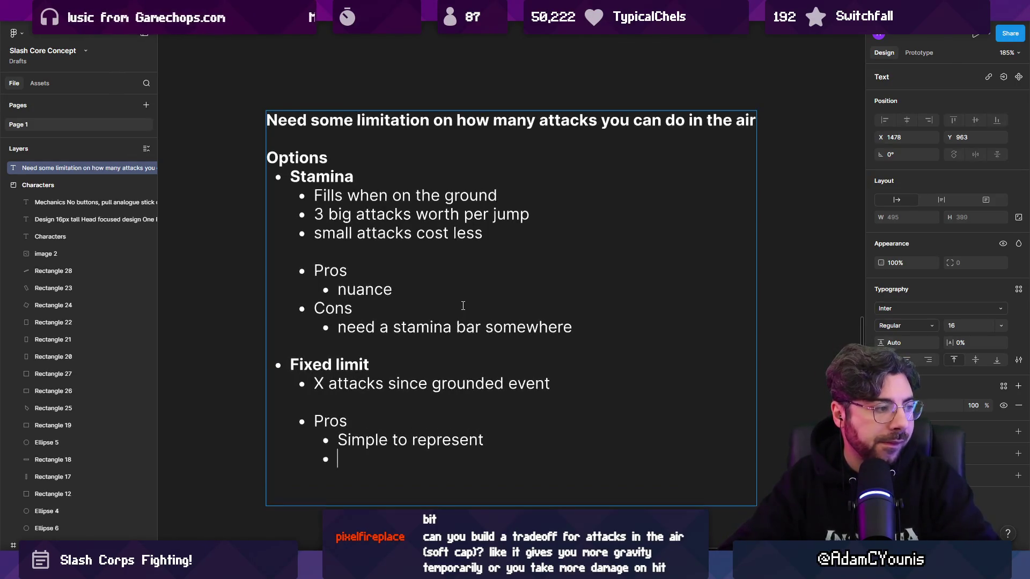
key("shift+Tab")
type("Cont")
key("Return")
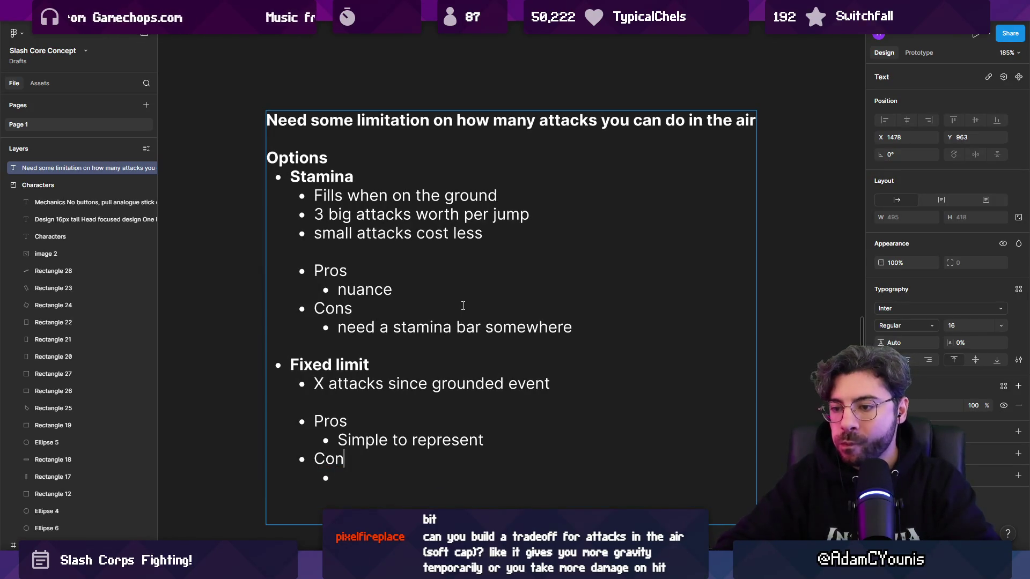
type("Not as much nuance")
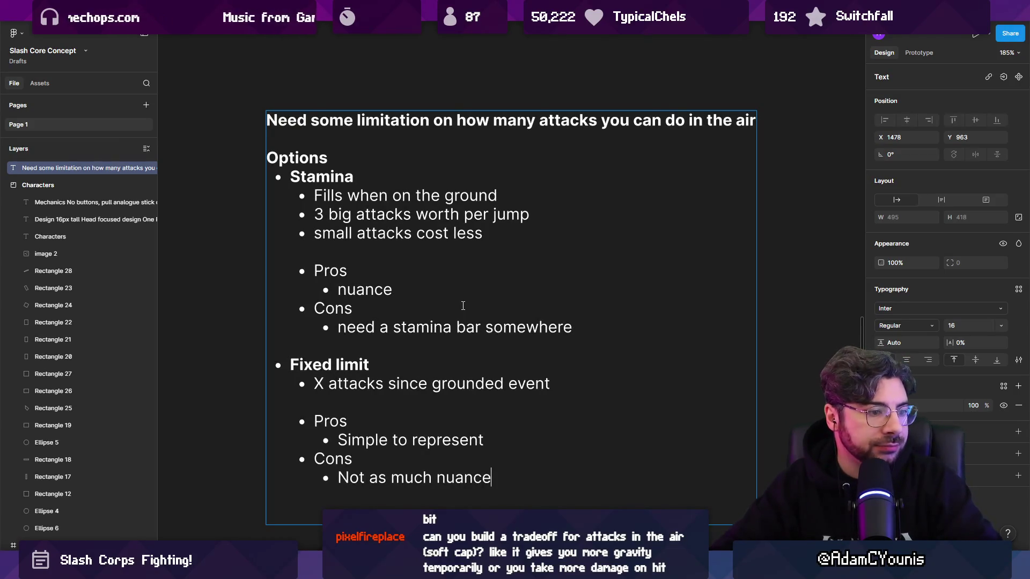
type(", might p")
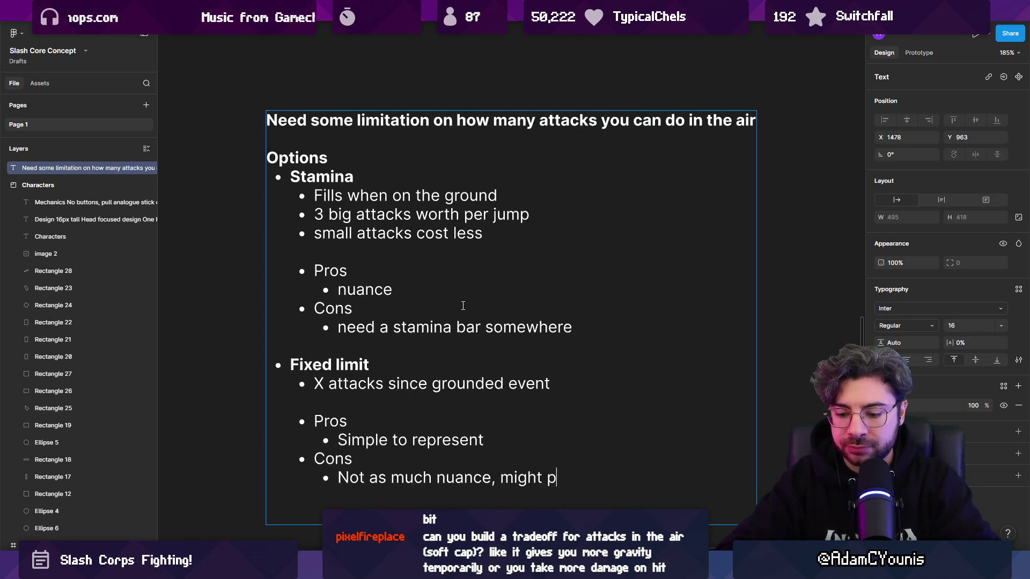
type("ush players to ju")
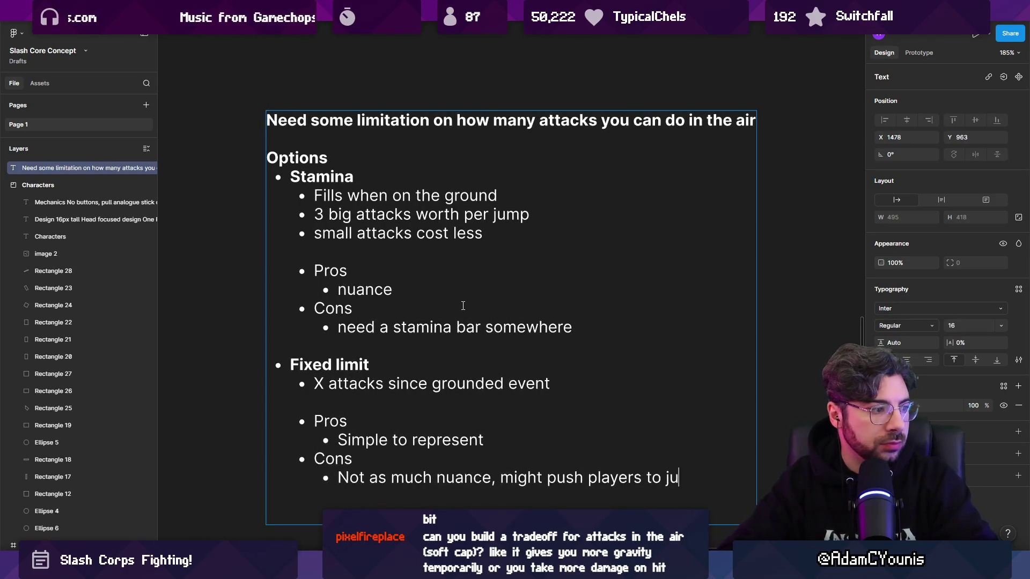
type("st max ")
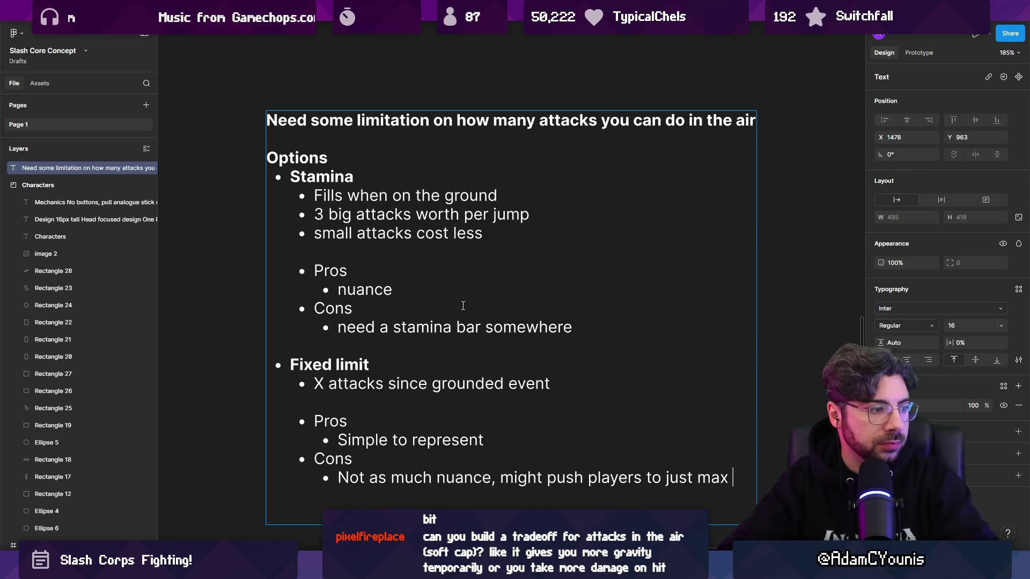
type("pull ev")
key("BackSpace")
key("BackSpace")
key("BackSpace")
type("every time")
key("Escape")
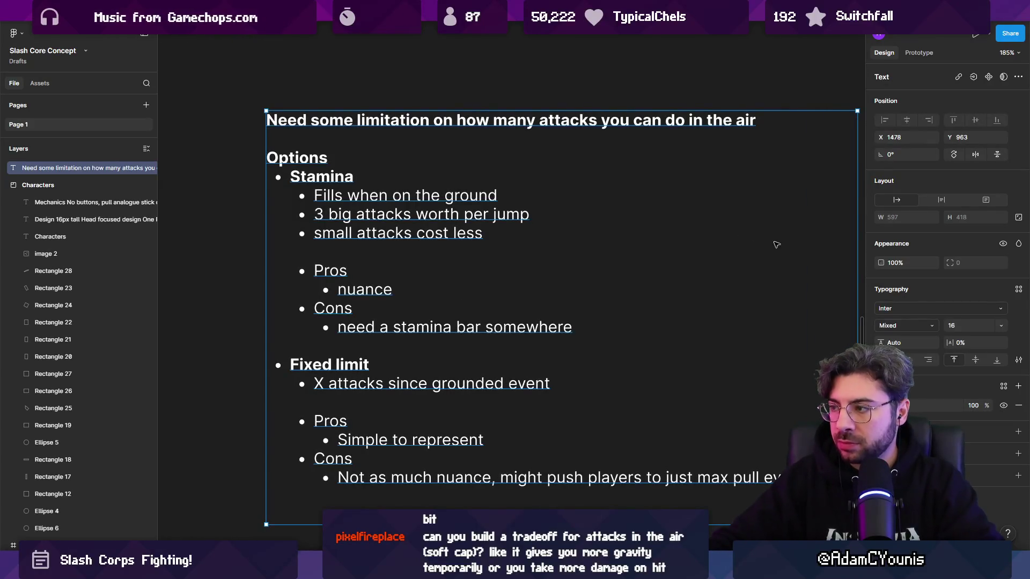
Step: Narrow the notes text box to 500 wide and change 'push' to 'encourage' in the last Cons line
left_click_drag(840, 232, 764, 232)
scroll(452, 340, "down", 3)
scroll(453, 339, "up", 3)
double_click(453, 339)
type("encour")
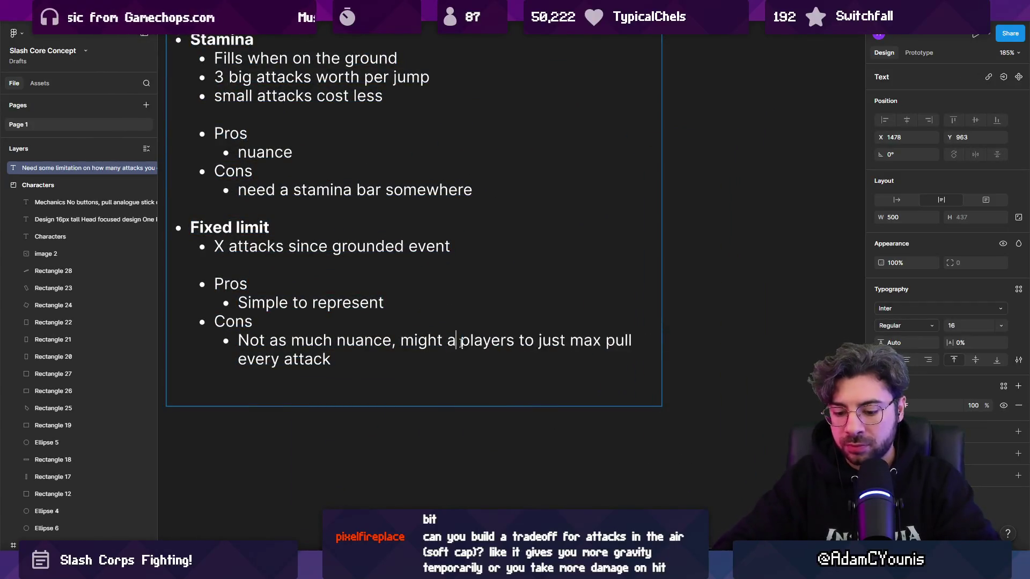
type("age")
key("Escape")
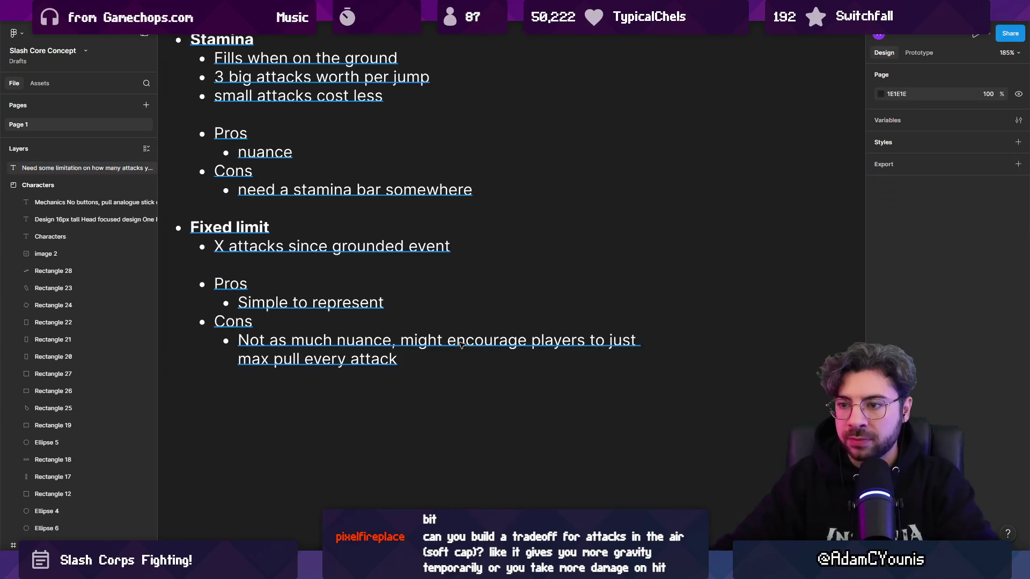
Step: Place the insertion point above the Fixed limit bullet, then switch to Unity
scroll(485, 340, "down", 3)
scroll(403, 315, "up", 2)
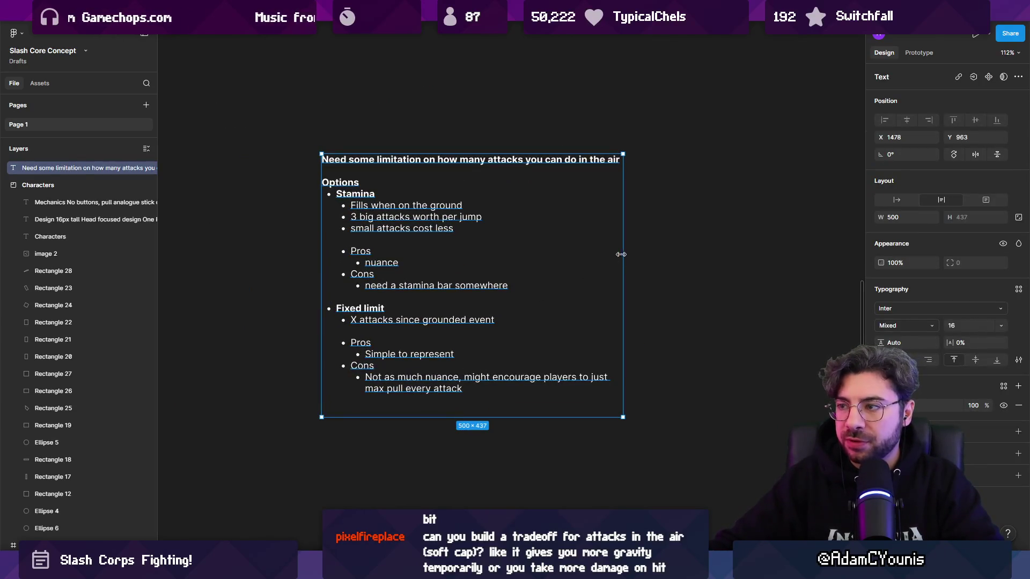
double_click(405, 382)
left_click(462, 388)
left_click(349, 304, "shift")
left_click(434, 298)
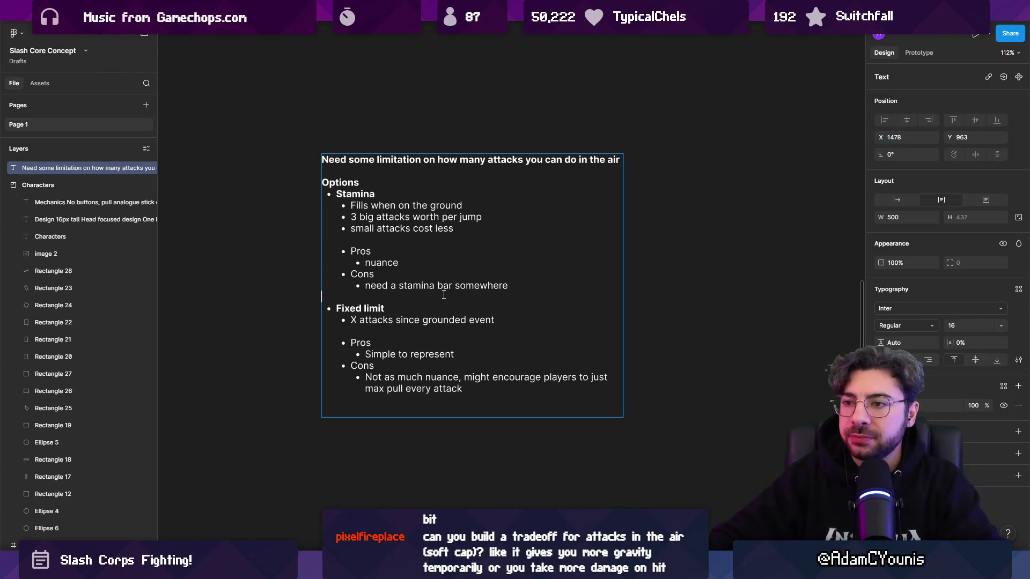
key("alt+Tab")
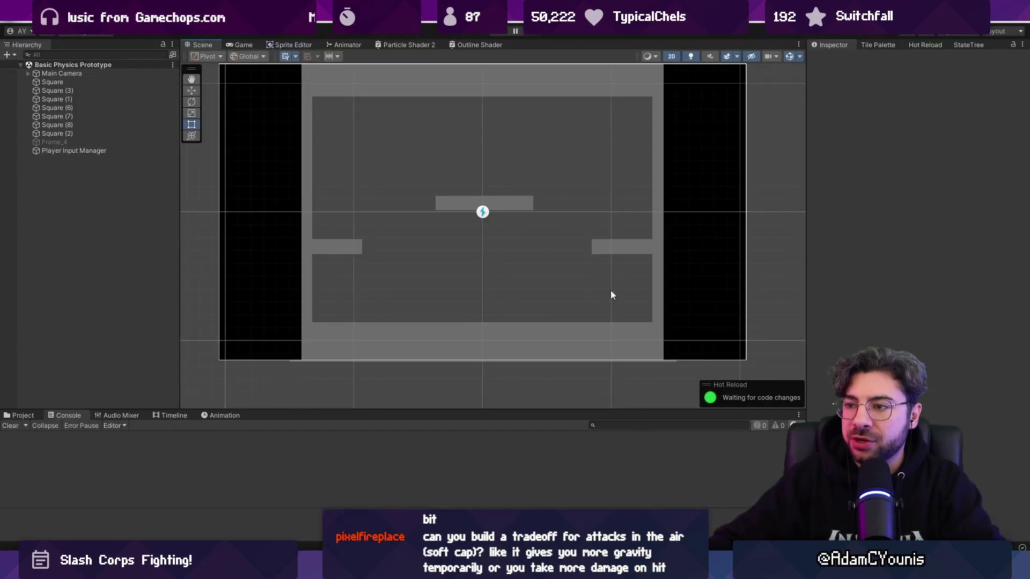
Step: Play-test the Basic Physics Prototype arena scene, then stop play mode
left_click(498, 34)
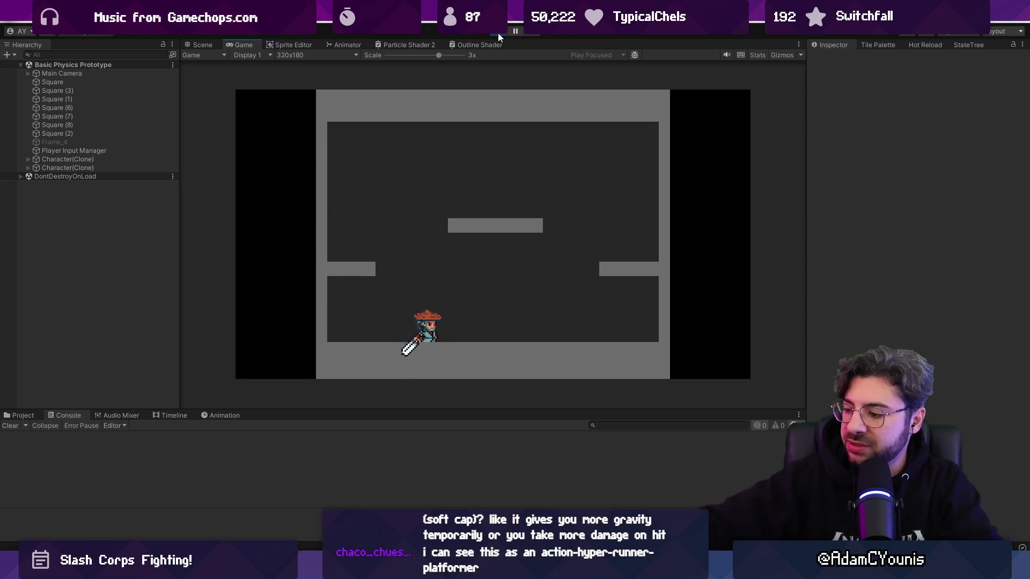
left_click(497, 34)
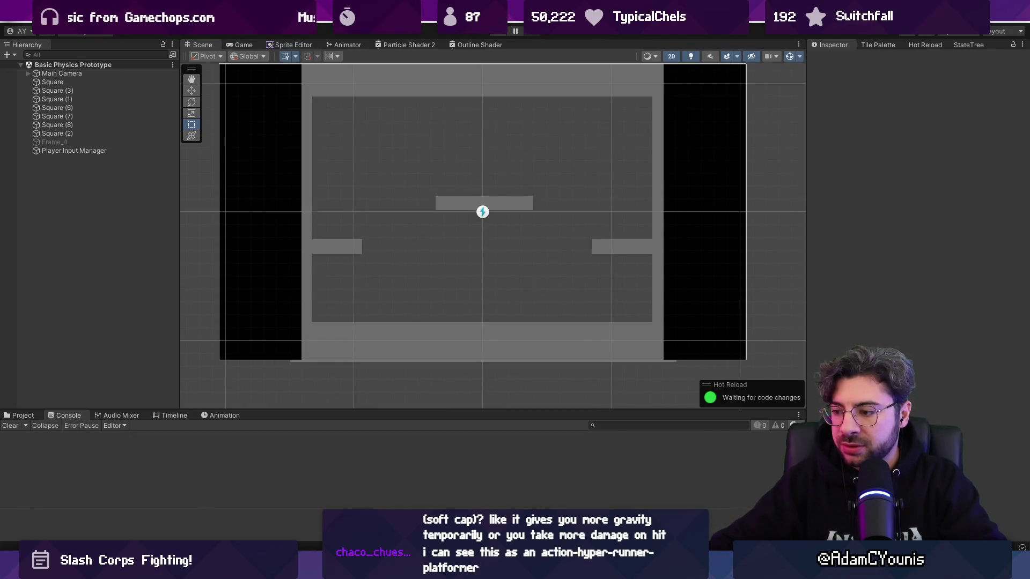
Step: Find the Slash Corps Mockup sprite in the Project assets with search scope All and open it
key("alt+Tab")
key("super")
key("super")
key("alt+Tab")
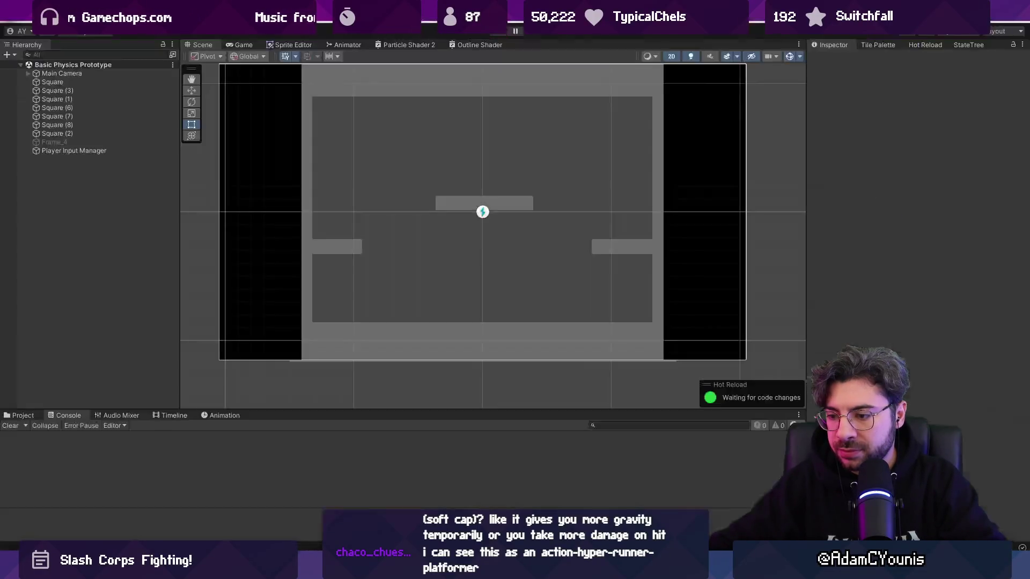
left_click(23, 416)
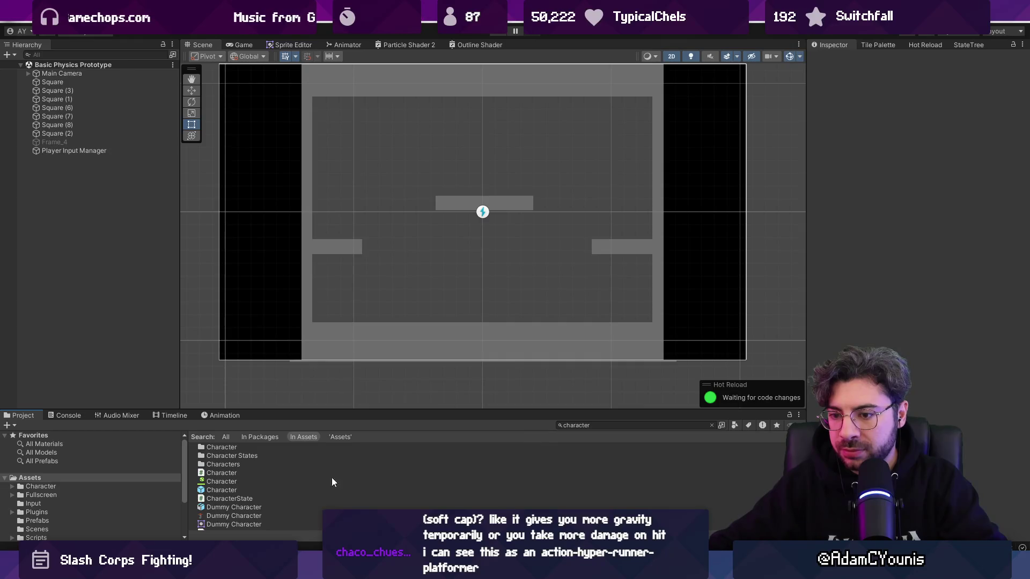
left_click(225, 437)
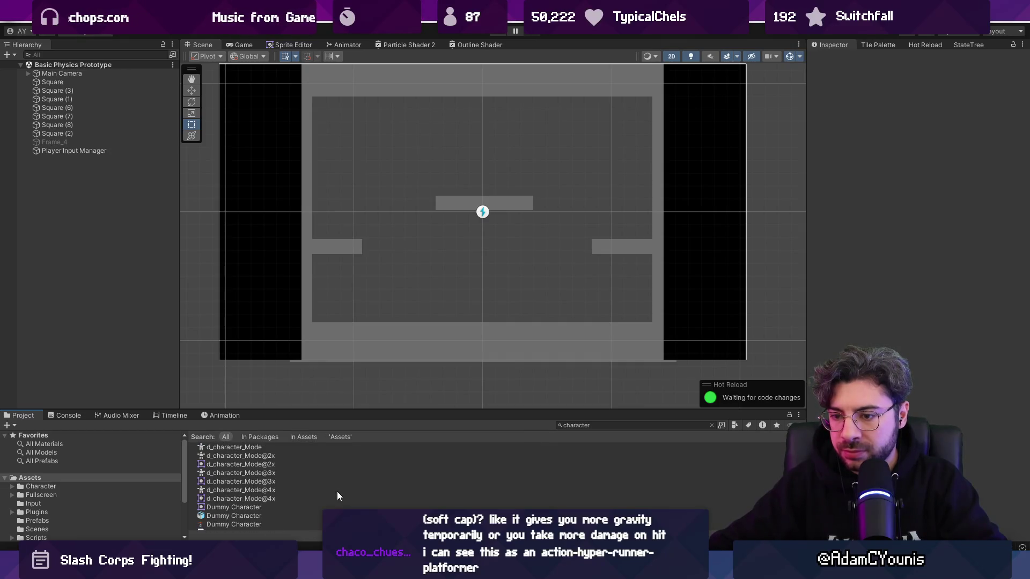
scroll(321, 492, "up", 2)
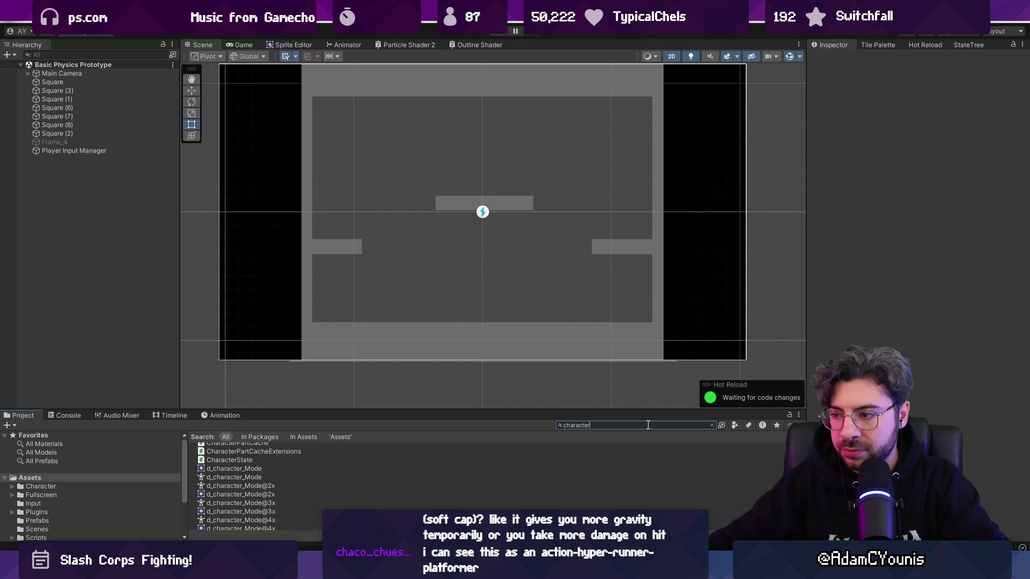
key("Down")
key("Down")
key("Down")
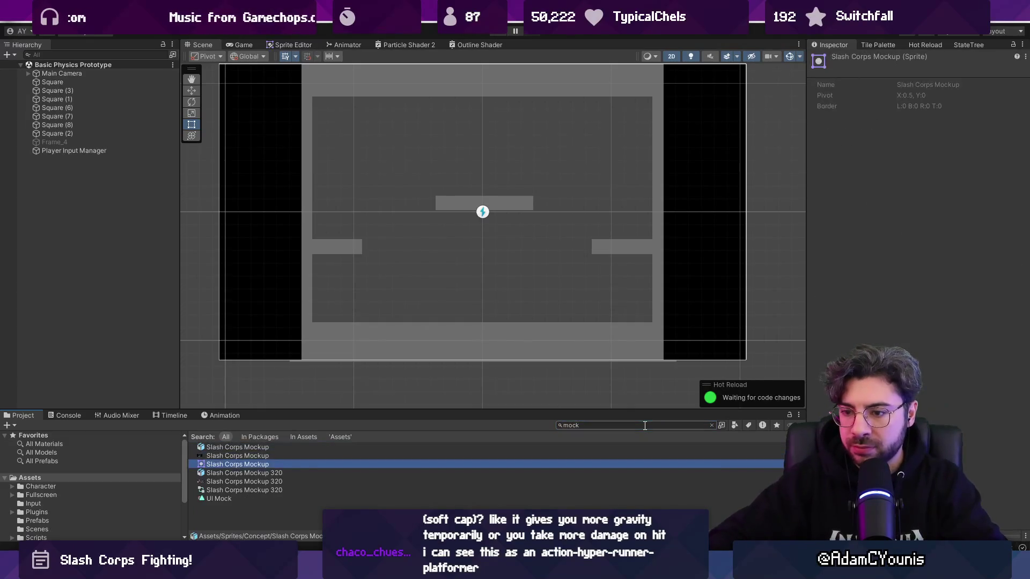
key("Return")
scroll(633, 217, "up", 3)
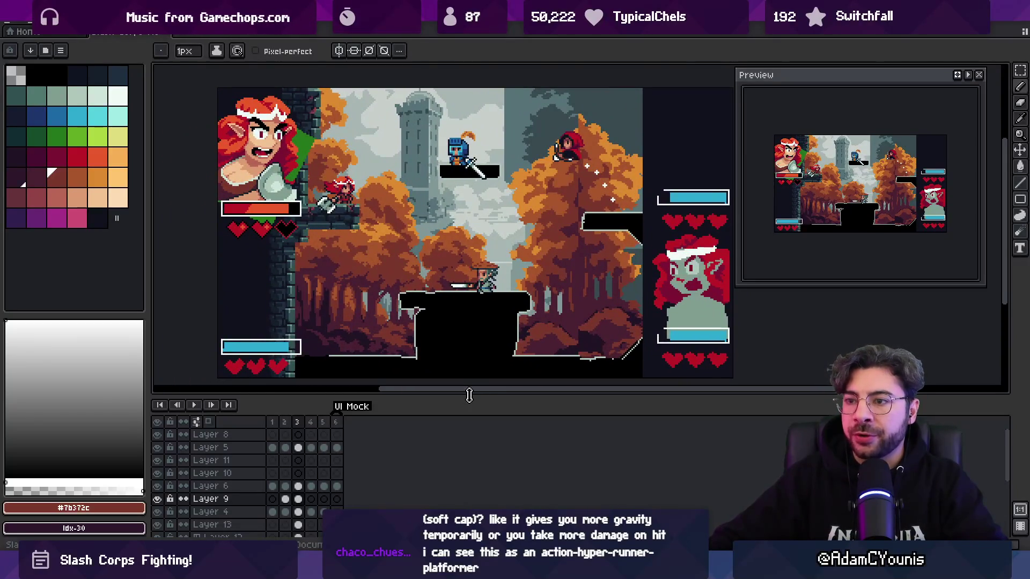
left_click_drag(470, 395, 470, 402)
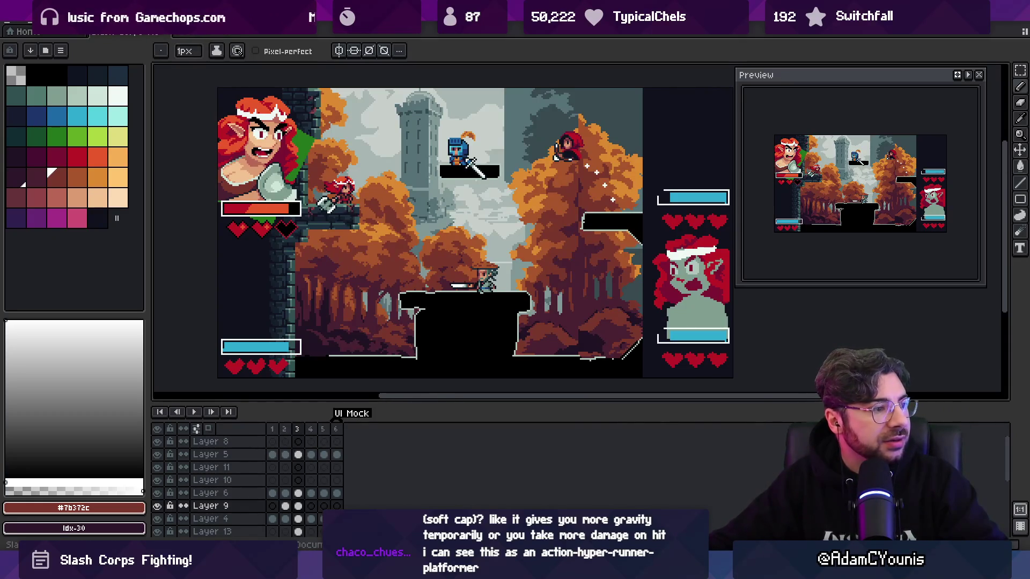
scroll(328, 204, "down", 1)
scroll(327, 204, "up", 1)
scroll(327, 204, "down", 1)
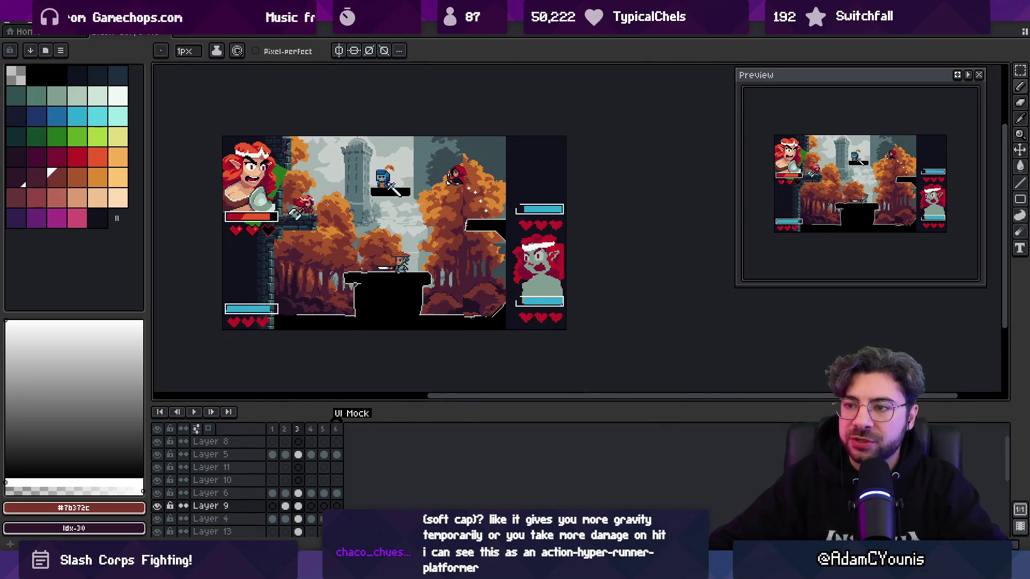
scroll(300, 218, "up", 1)
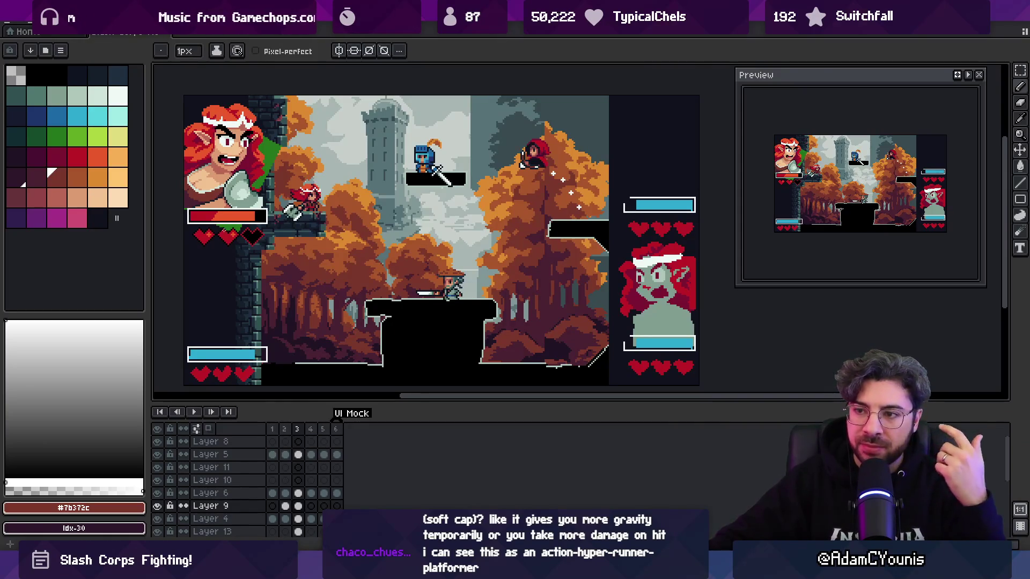
key("alt+Tab")
key("alt+Tab")
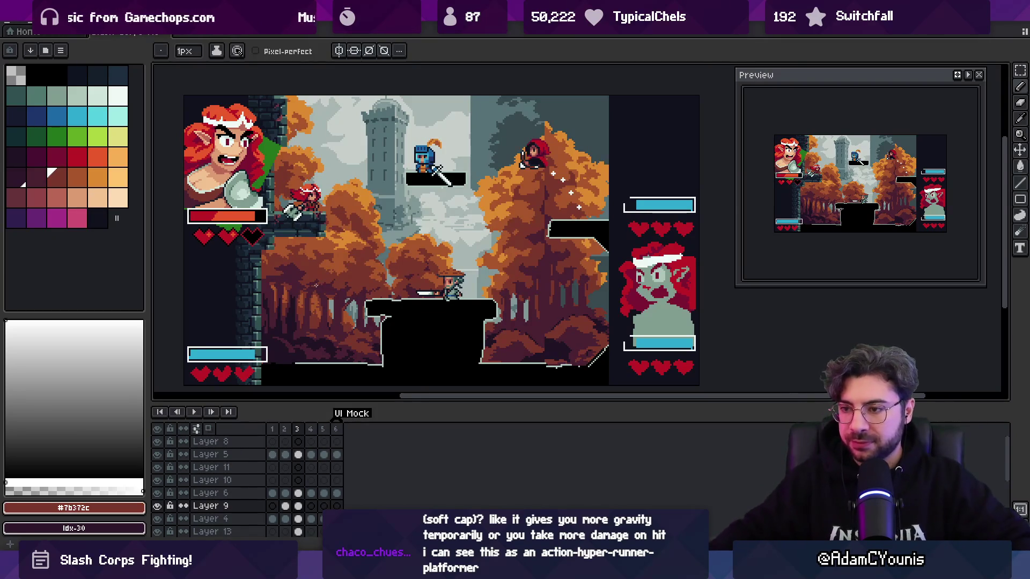
key("z")
mouse_move(408, 280)
left_mouse_down()
mouse_move(500, 260)
mouse_move(589, 259)
mouse_move(513, 247)
left_mouse_up()
Step: Sample black from the health bar's frame and select Layer 5 near the stone ledge
key("i")
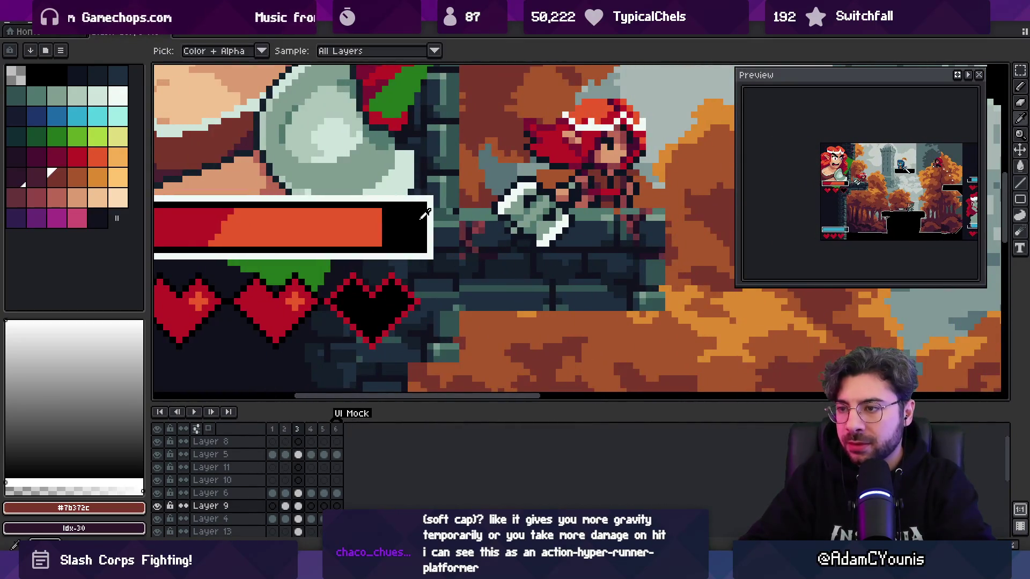
left_click(424, 214)
key("v")
left_click_drag(593, 244, 467, 237)
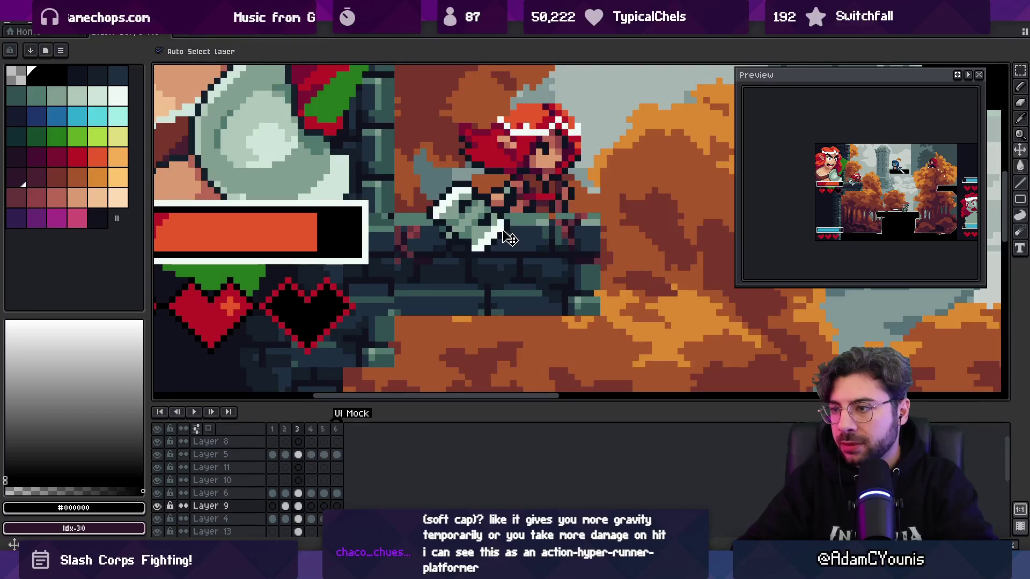
left_click(348, 246)
Step: Zoom in on the stone ledge and set the pencil to draw single pixels
key("z")
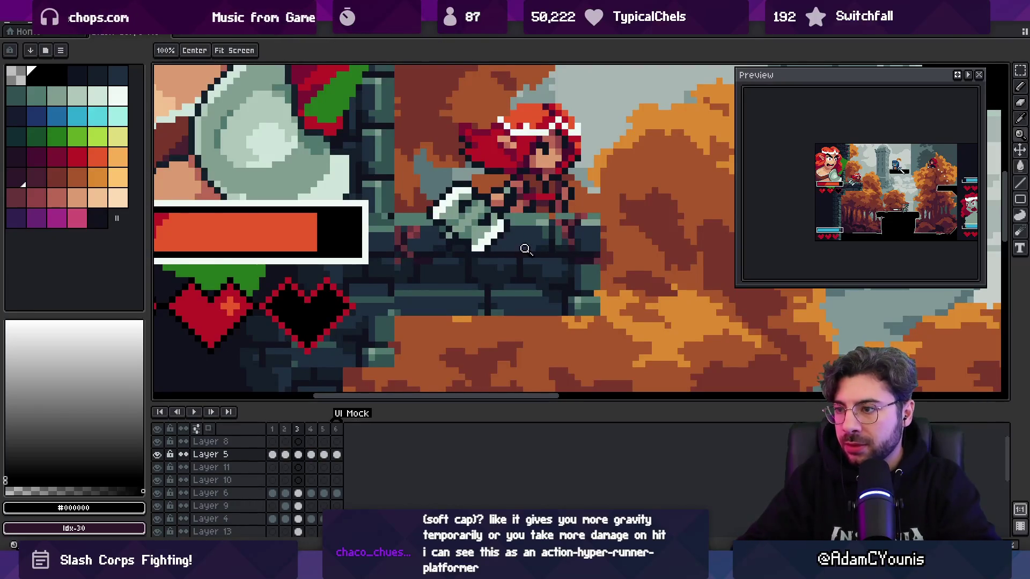
left_click(525, 249)
key("b")
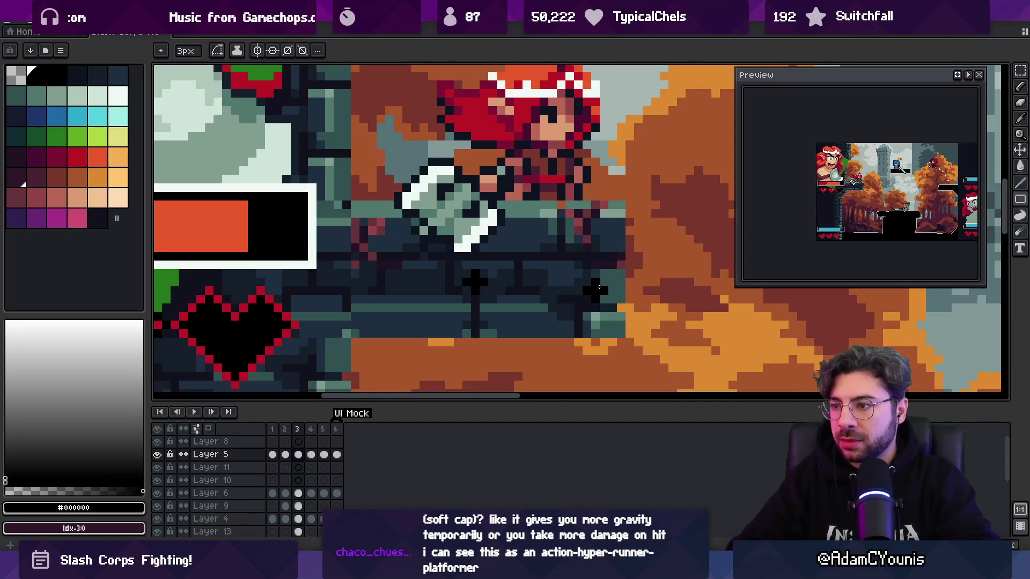
key("b")
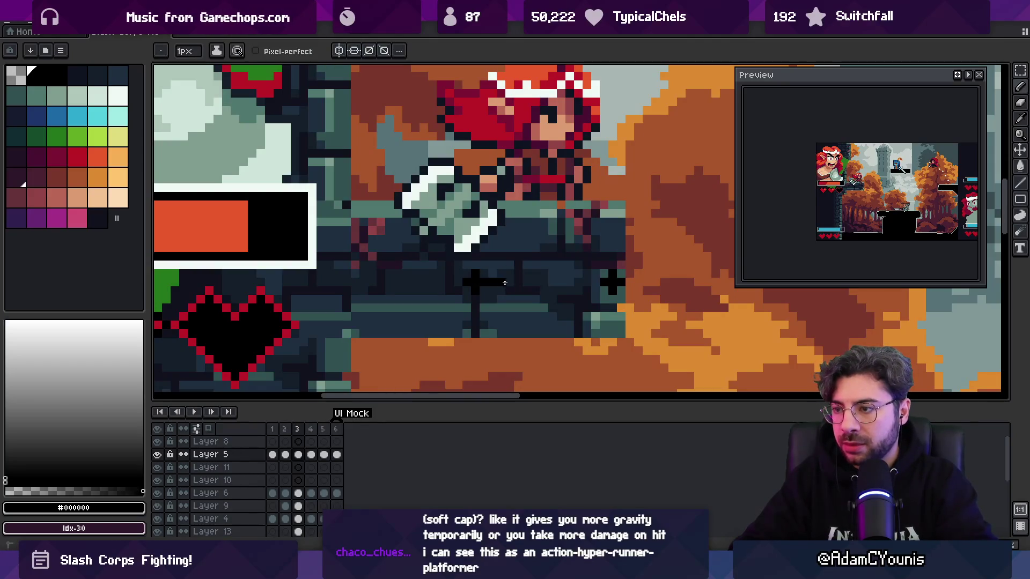
key("super")
type("asebr")
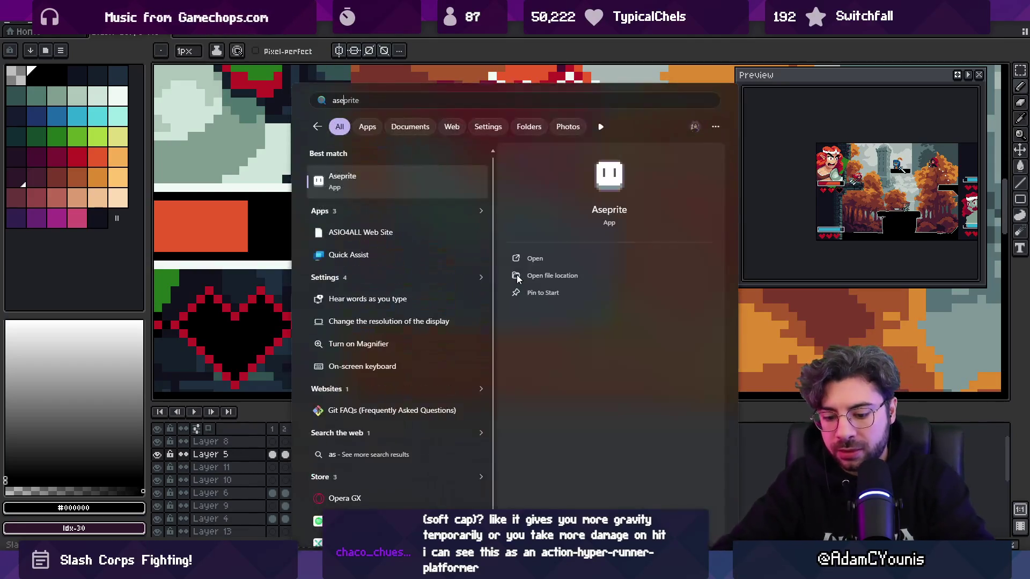
key("Escape")
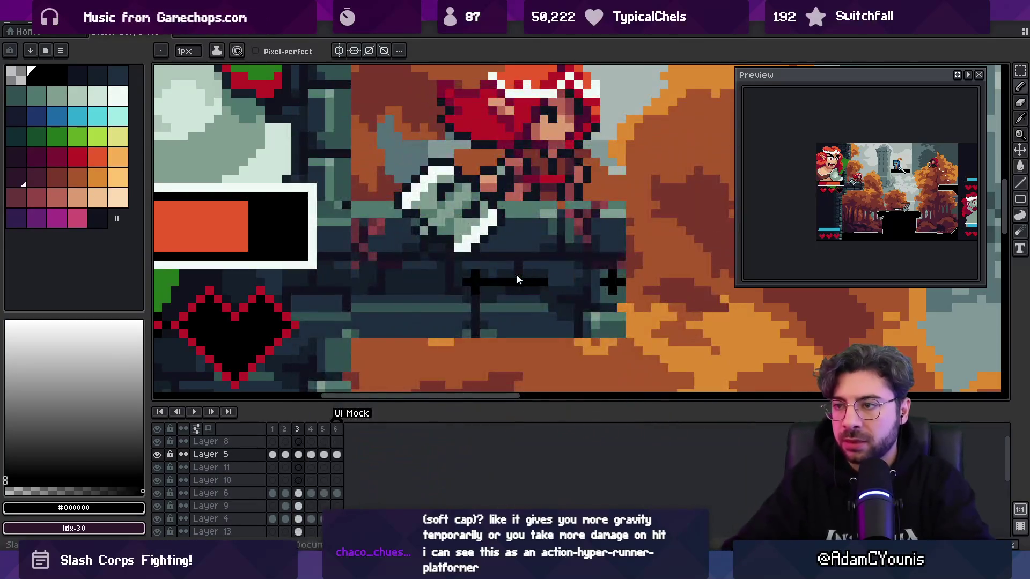
Step: Paint a thick black bar on the ledge under the fighter with a red line inside
mouse_move(479, 282)
left_mouse_down()
mouse_move(616, 275)
mouse_move(609, 286)
left_mouse_up()
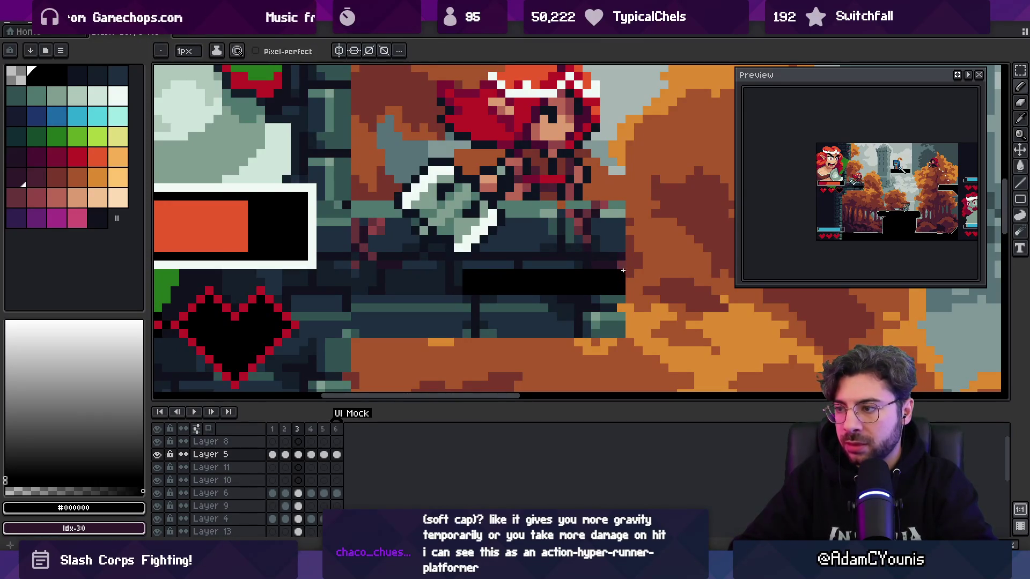
scroll(622, 271, "down", 3)
left_click(379, 287, "alt")
scroll(548, 244, "up", 3)
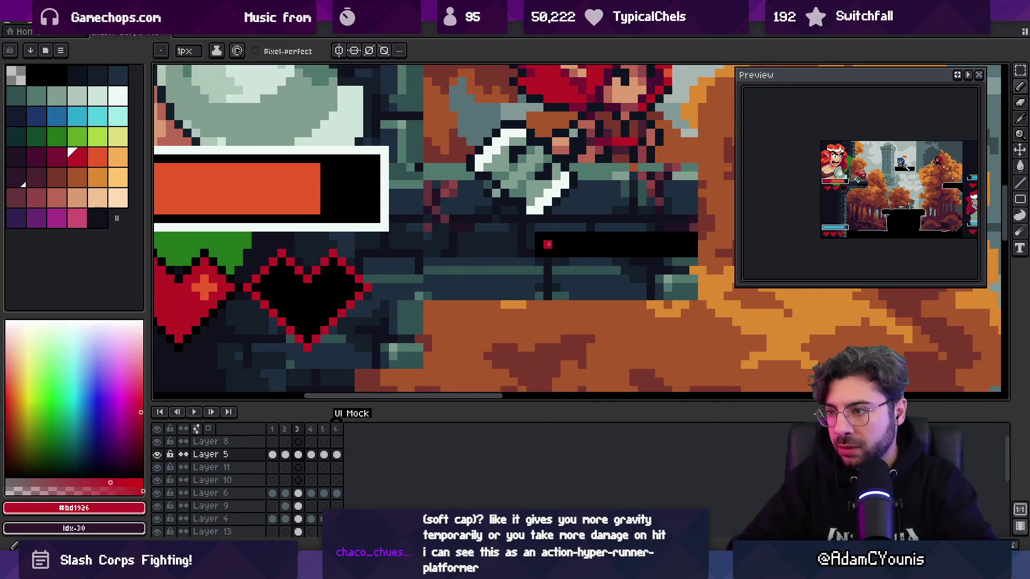
left_click_drag(548, 244, 680, 244)
scroll(640, 240, "down", 3)
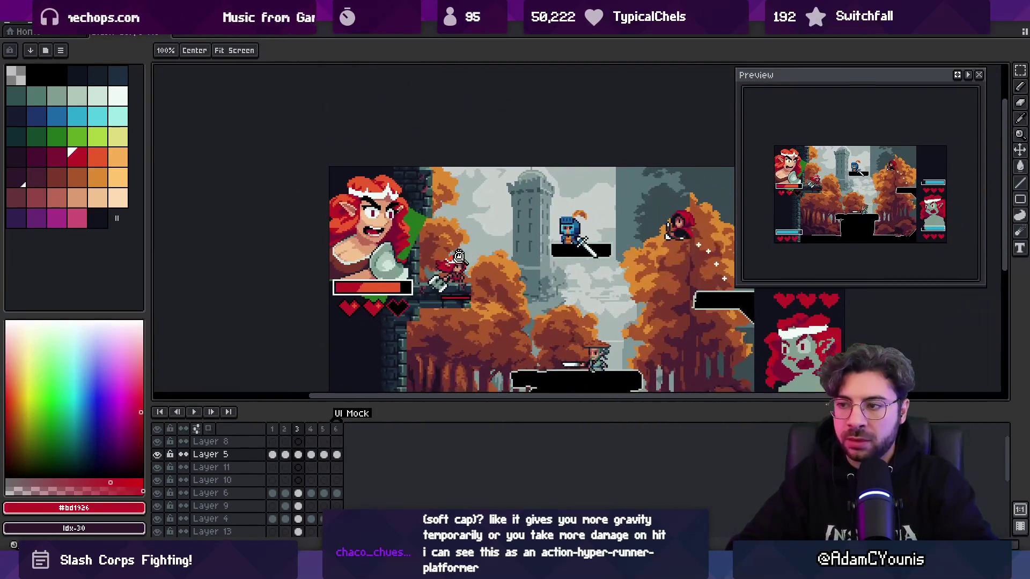
scroll(496, 296, "down", 1)
scroll(496, 296, "up", 1)
Step: Nudge the small red bar up and right by one pixel
key("v")
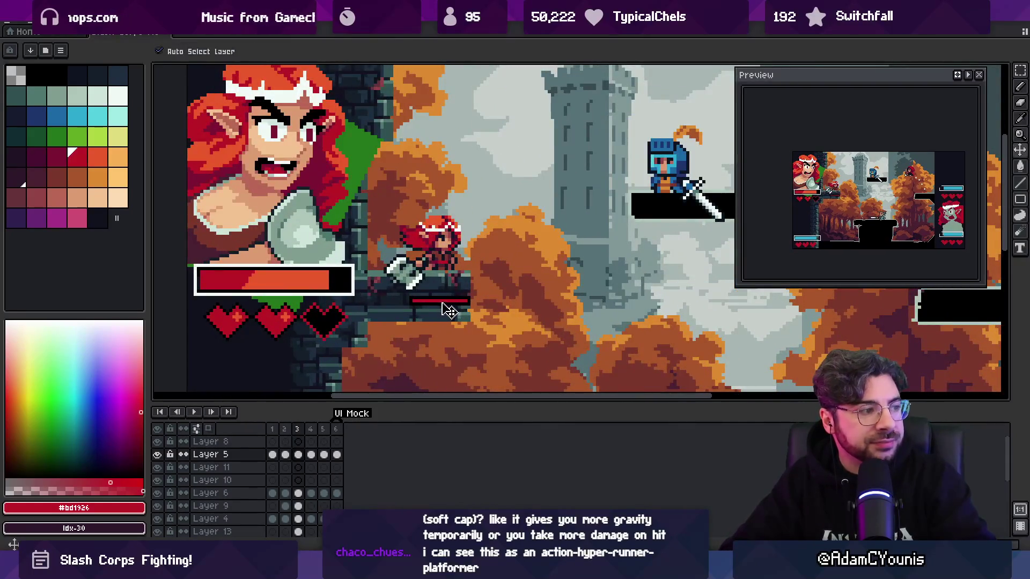
left_click(448, 313)
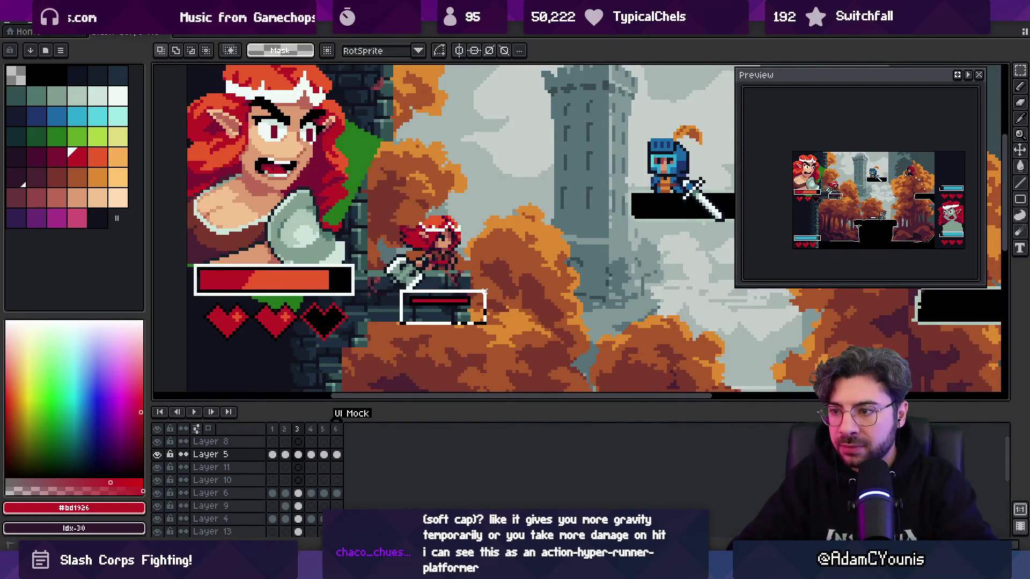
left_click_drag(451, 305, 455, 301)
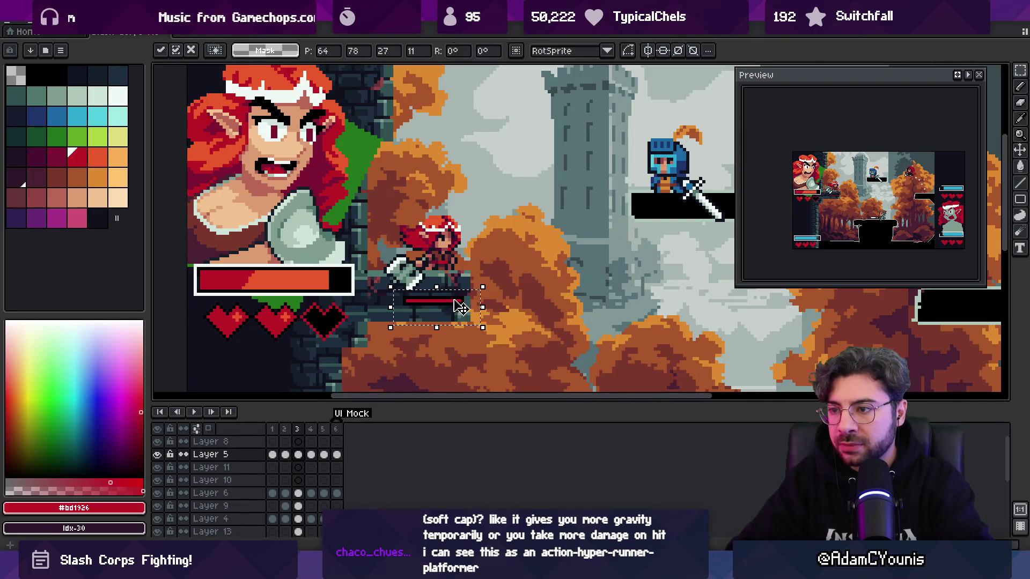
key("z")
left_click(439, 306)
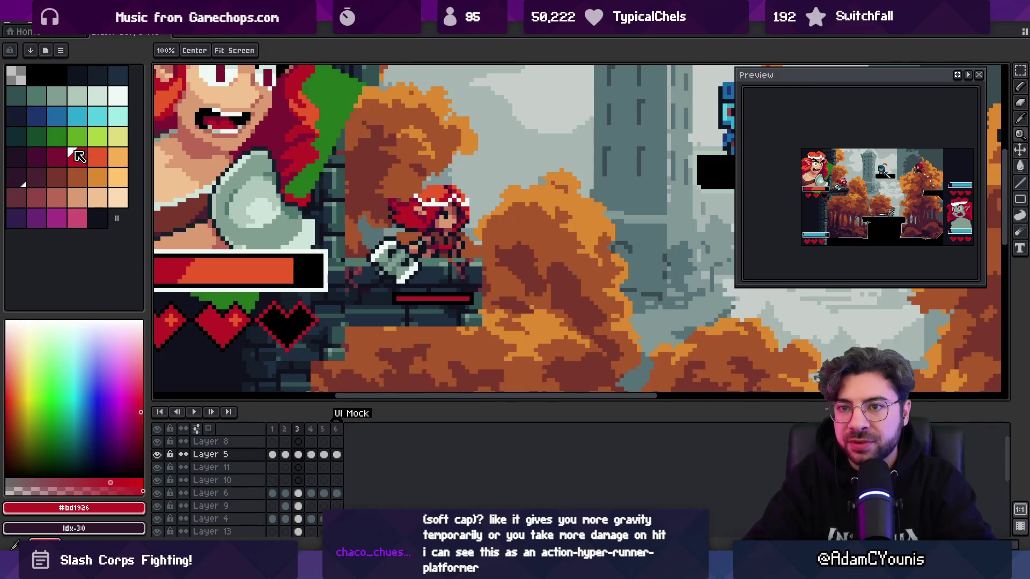
Step: Choose dark crimson and the neighbouring red swatch for filling, then return to the Figma notes
left_click(56, 156)
key("b")
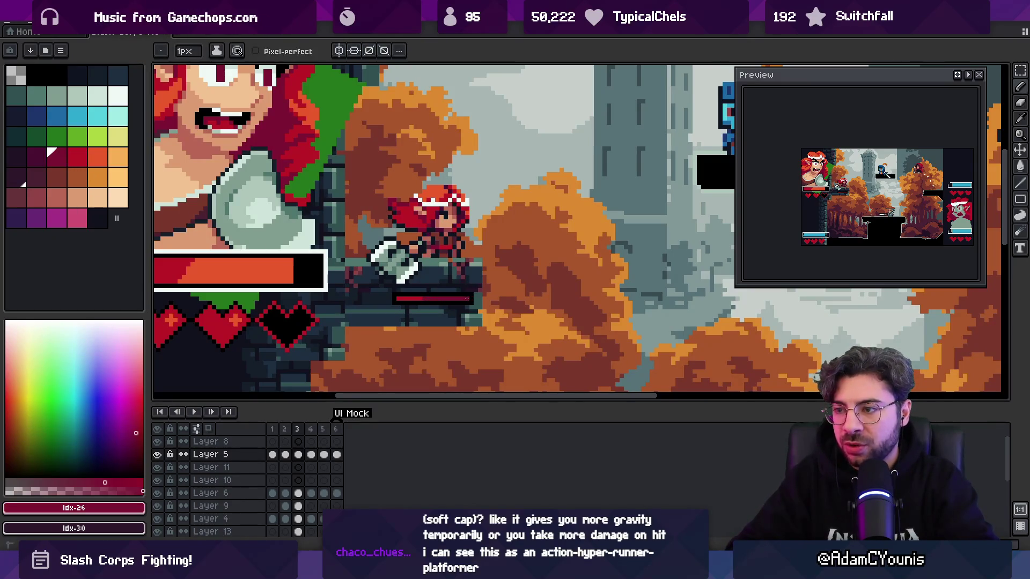
key("z")
scroll(421, 228, "down", 2)
scroll(421, 228, "up", 3)
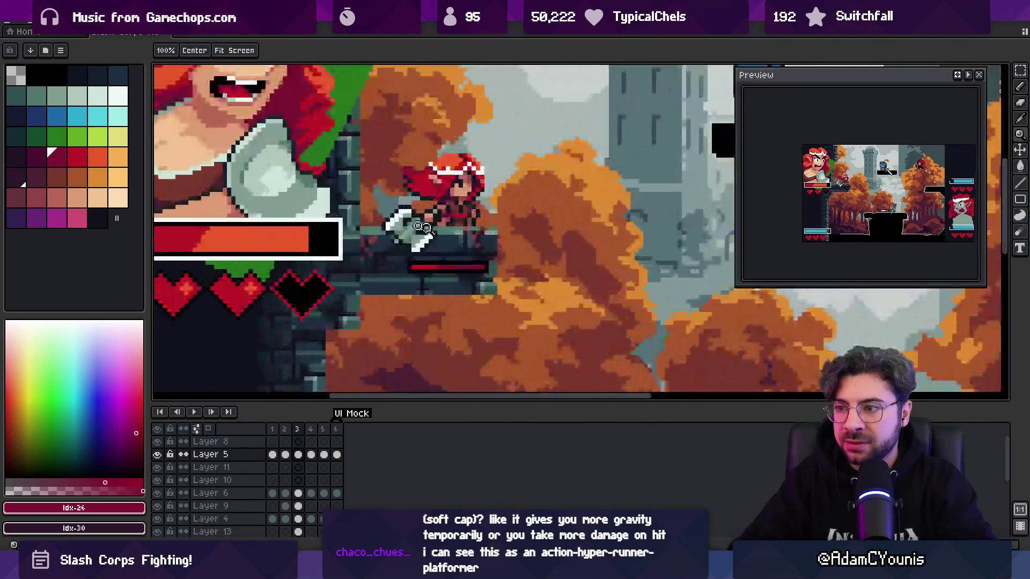
key("bracketleft")
key("g")
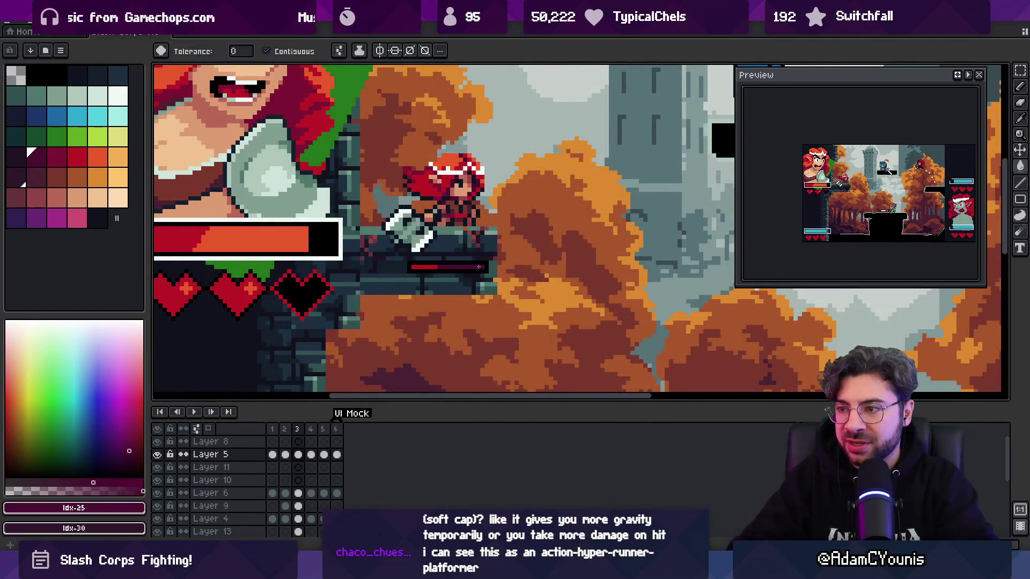
key("z")
scroll(482, 257, "down", 3)
scroll(488, 250, "up", 1)
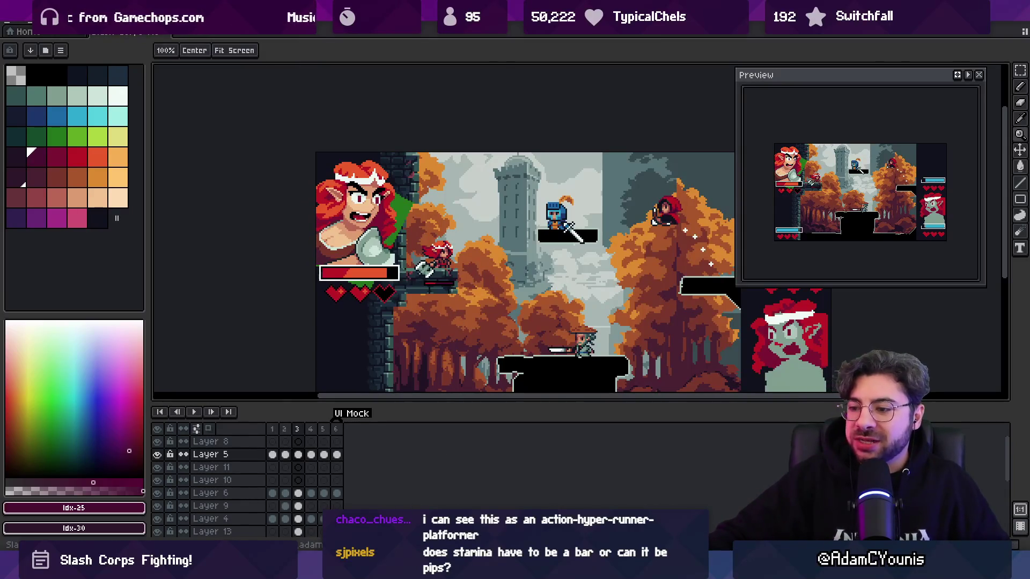
key("alt+Tab")
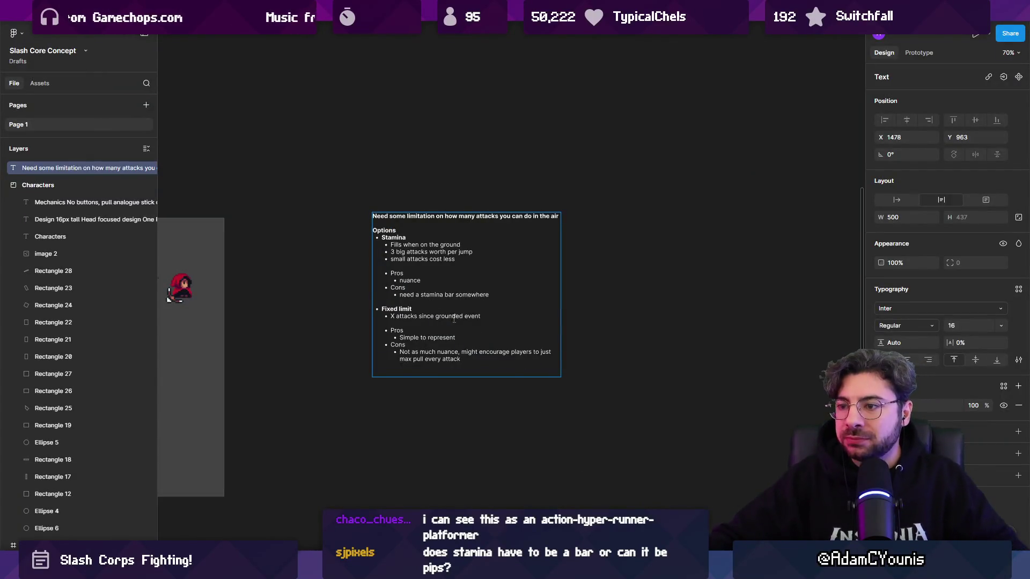
Step: Append '(pips)' to Fixed limit and '(bar)' to Stamina, then return to Aseprite
key("shift+2")
double_click(322, 134)
left_click_drag(332, 150, 575, 442)
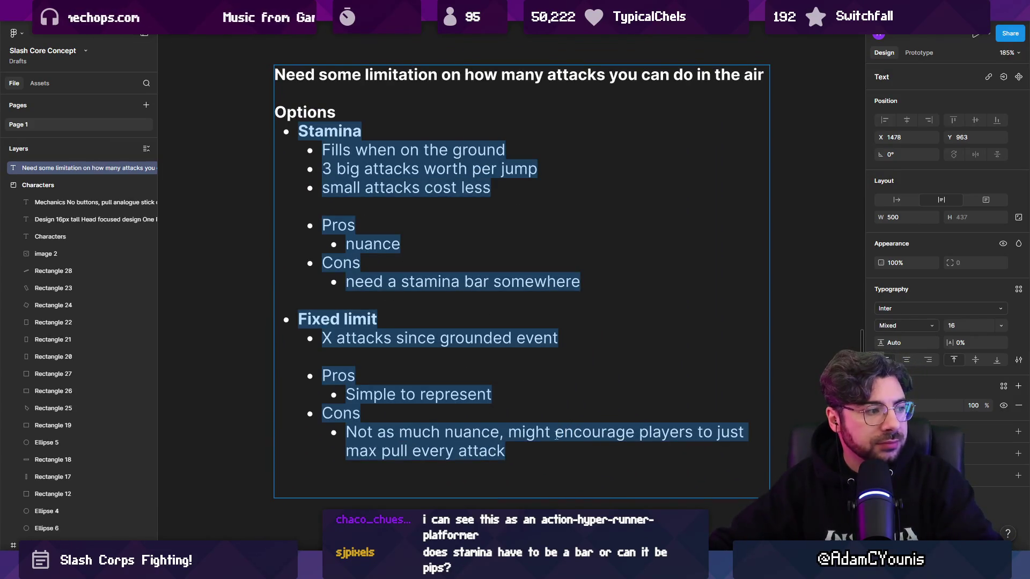
left_click(428, 338)
type("(po")
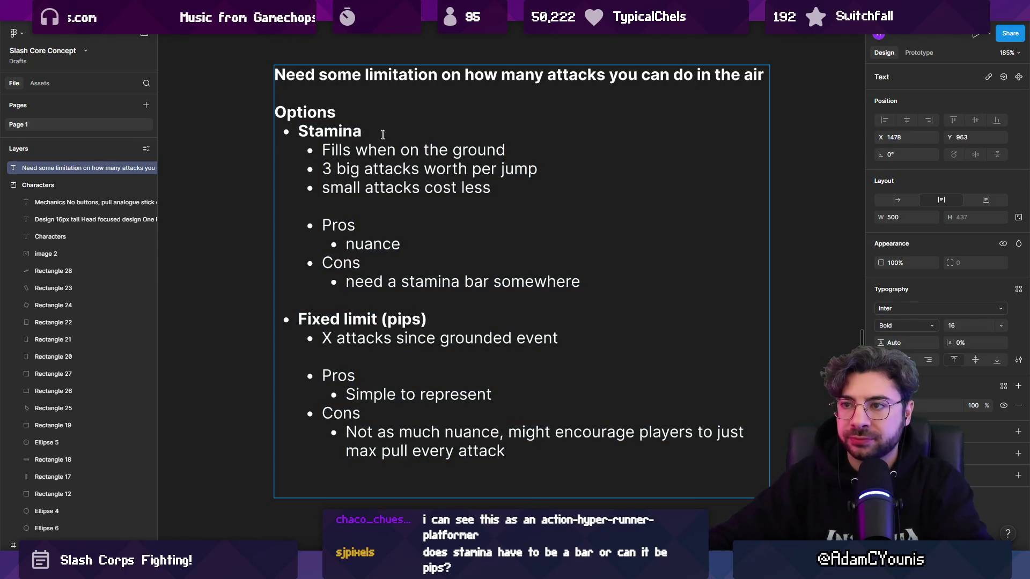
type(" (")
type(")")
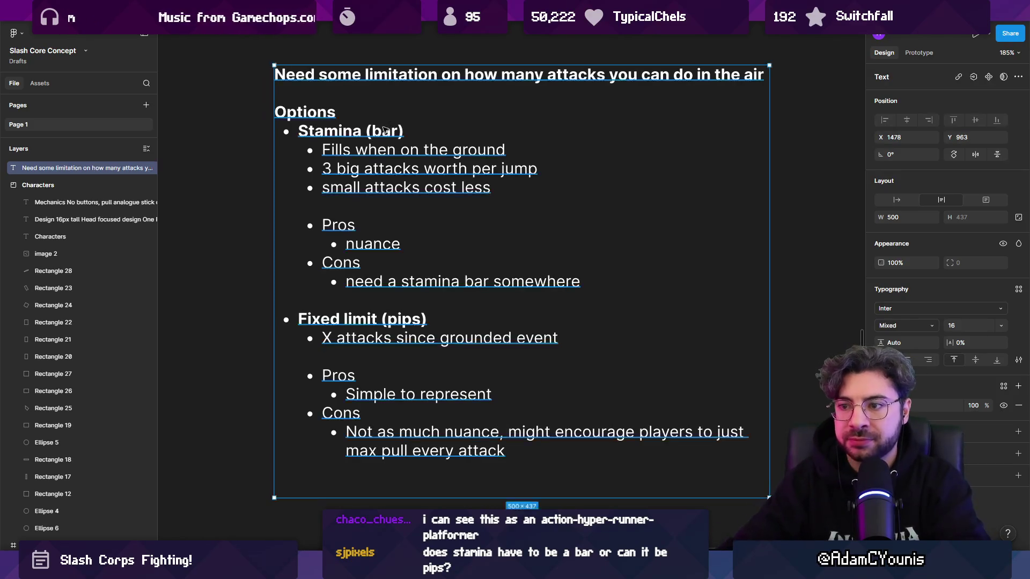
key("Escape")
key("Escape")
scroll(481, 222, "down", 5)
scroll(448, 281, "up", 3)
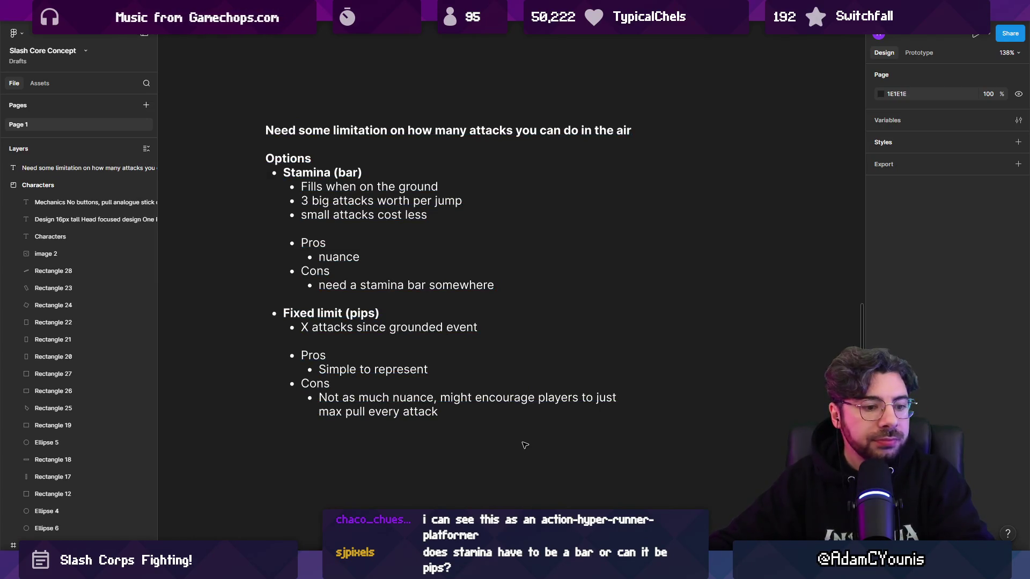
key("alt+Tab")
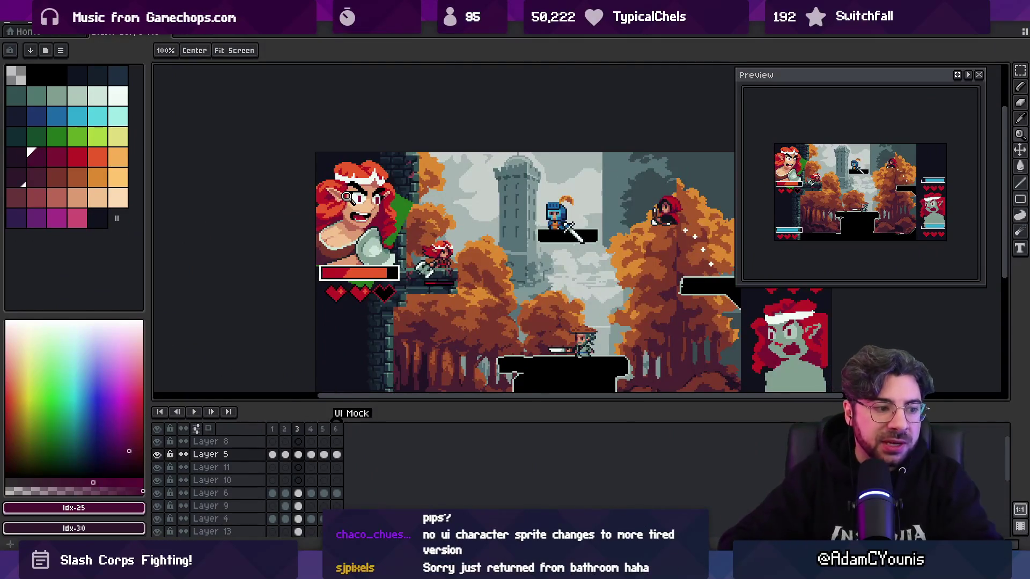
Step: Sample the health bar's red and undo the fill on the small bar's right part
scroll(364, 271, "up", 1)
left_click_drag(364, 271, 390, 295)
scroll(453, 309, "up", 1)
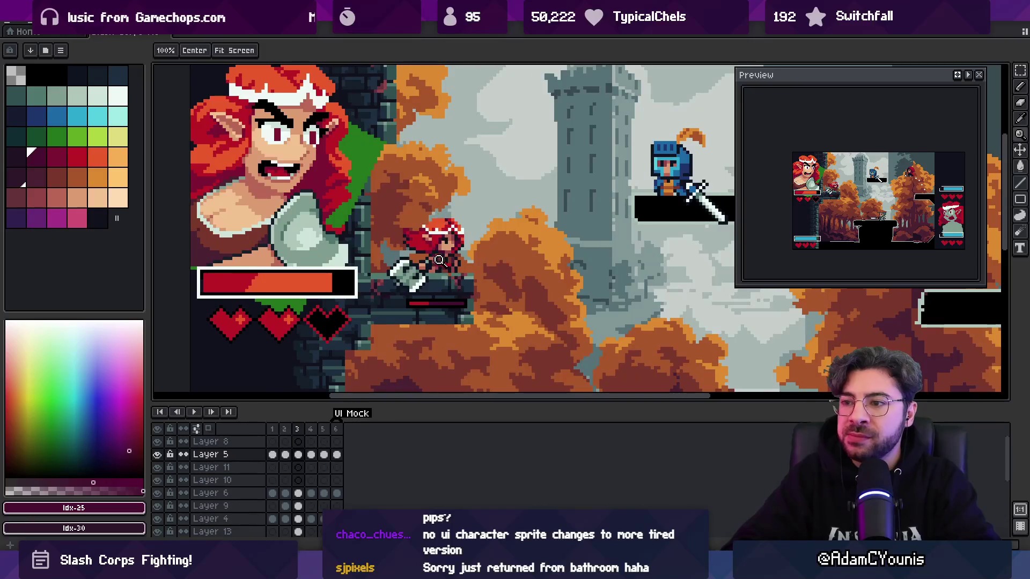
scroll(453, 275, "down", 1)
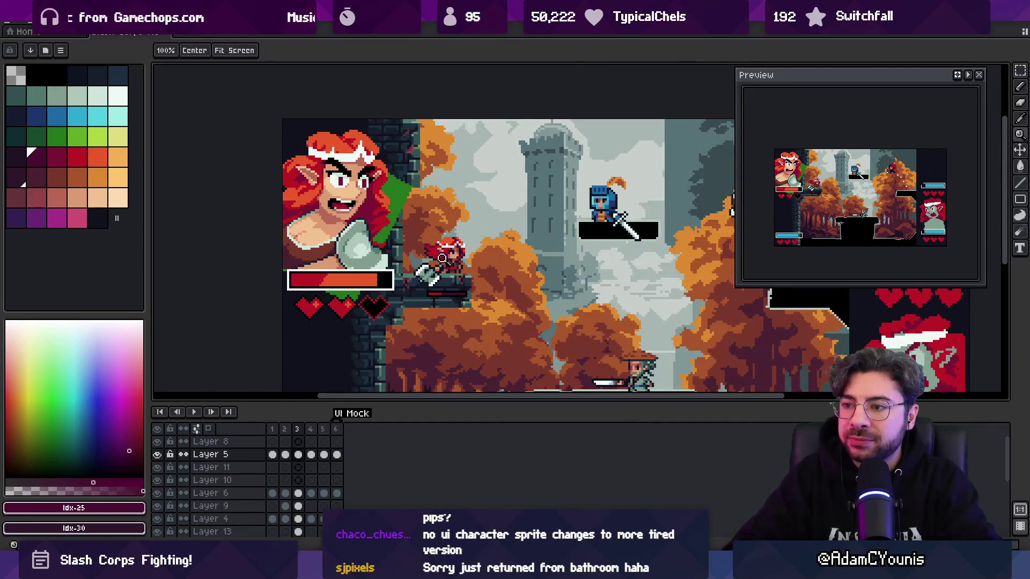
scroll(452, 297, "up", 2)
scroll(452, 297, "up", 2)
key("o")
left_click(400, 293)
key("b")
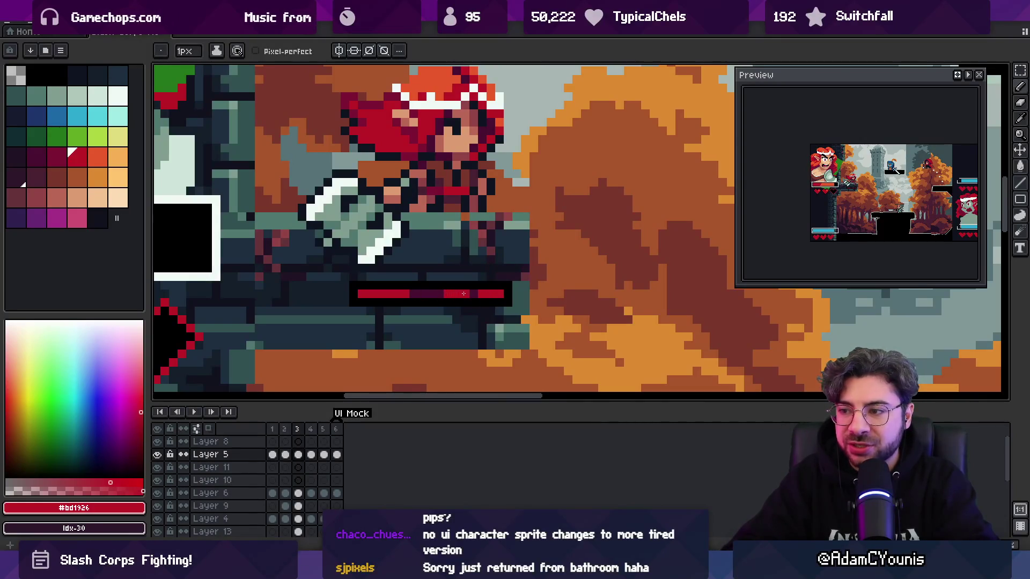
key("ctrl+z")
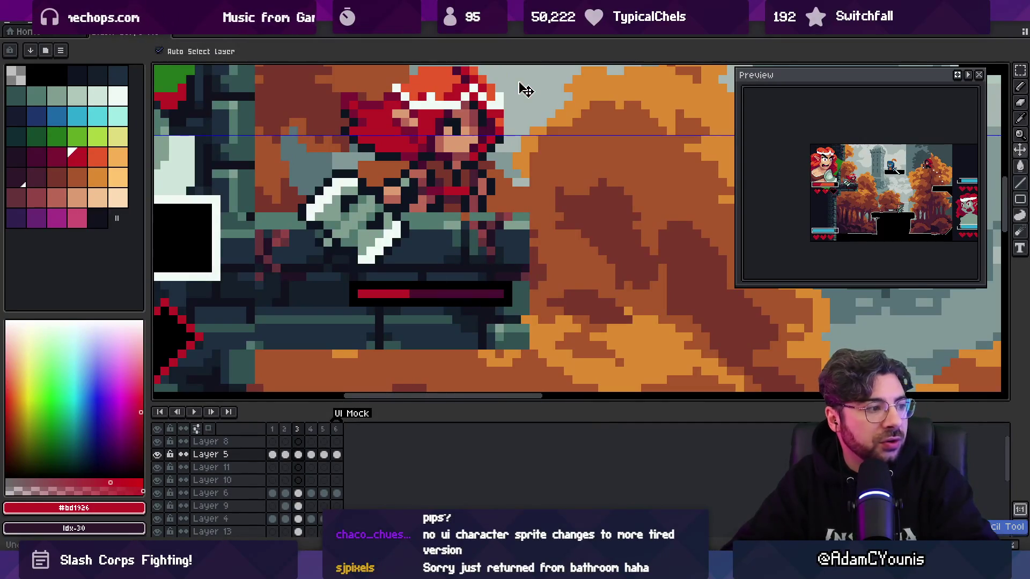
Step: Zoom out and pan to show the lower platform, then return to the Figma notes
key("z")
scroll(424, 276, "down", 3)
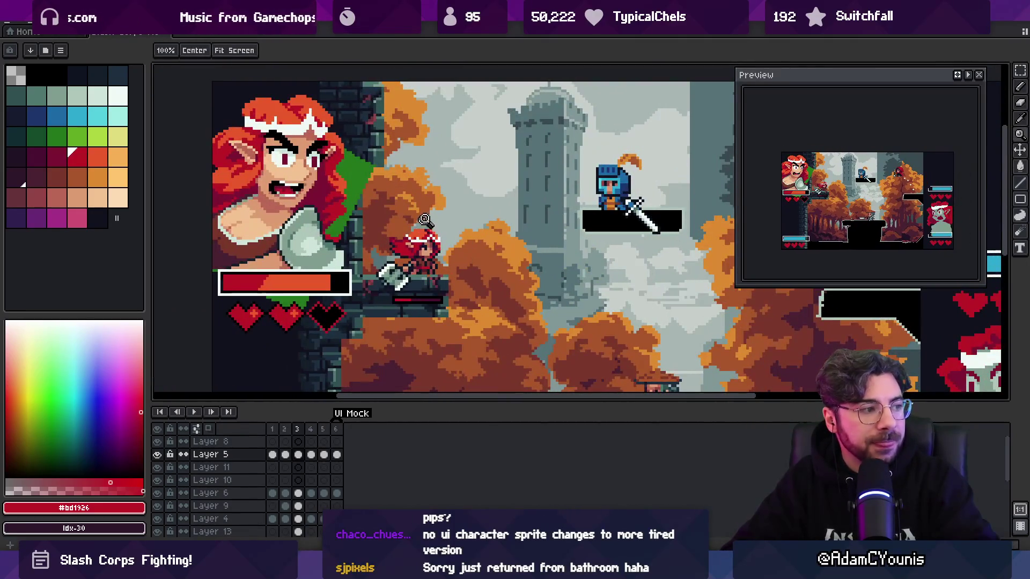
left_click_drag(524, 277, 494, 237)
key("b")
key("space")
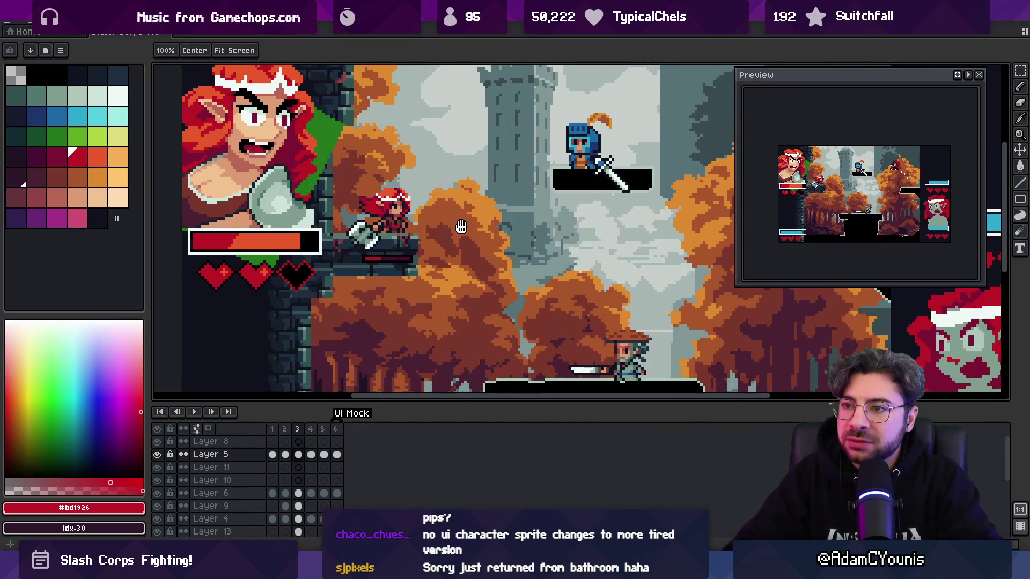
left_click_drag(458, 225, 435, 282)
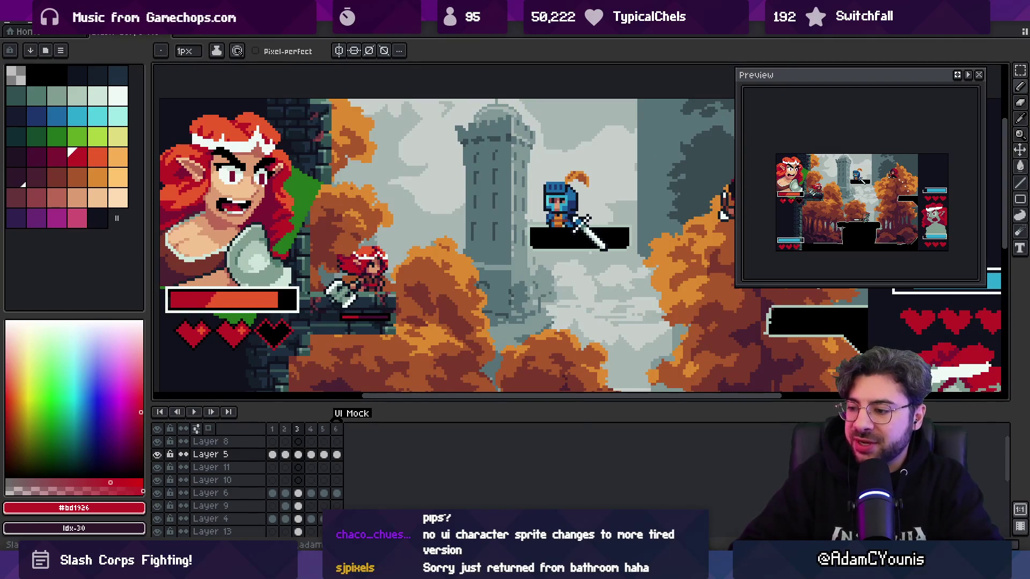
left_click(585, 478)
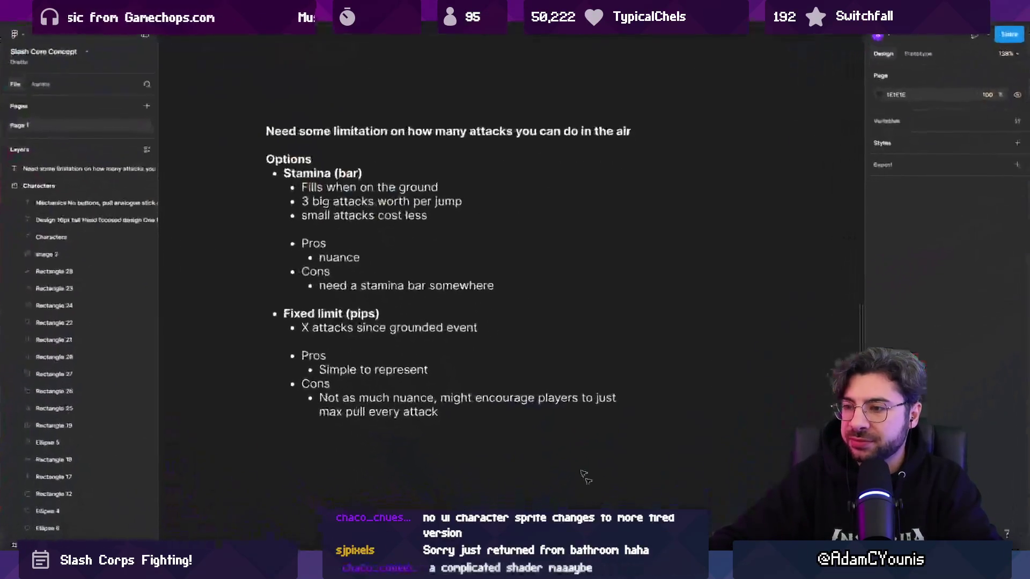
Step: Split the first notes line into its own layer, scale it into a heading, and move it above Options
double_click(398, 320)
key("Escape")
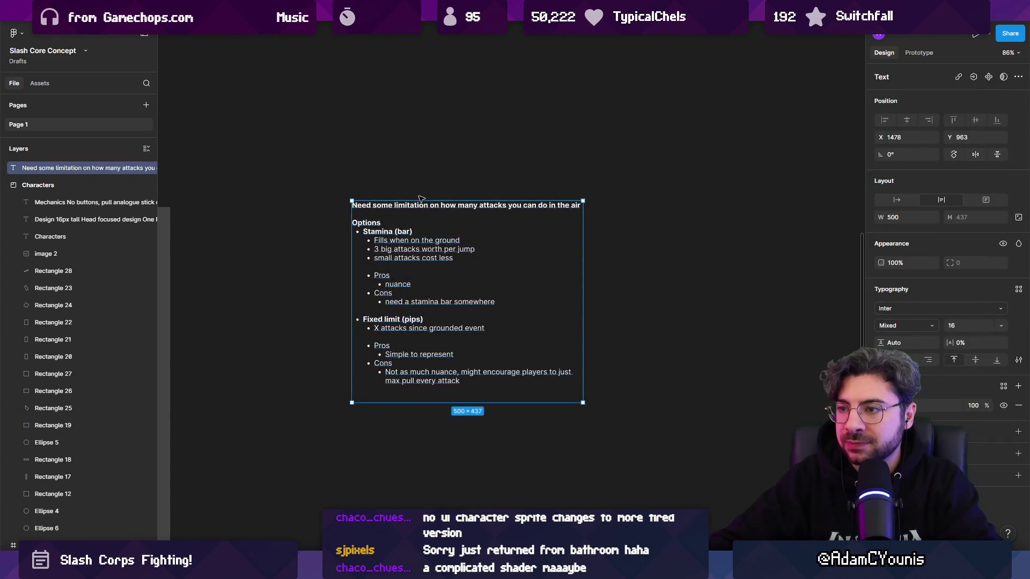
key("ctrl+z")
key("ctrl+z")
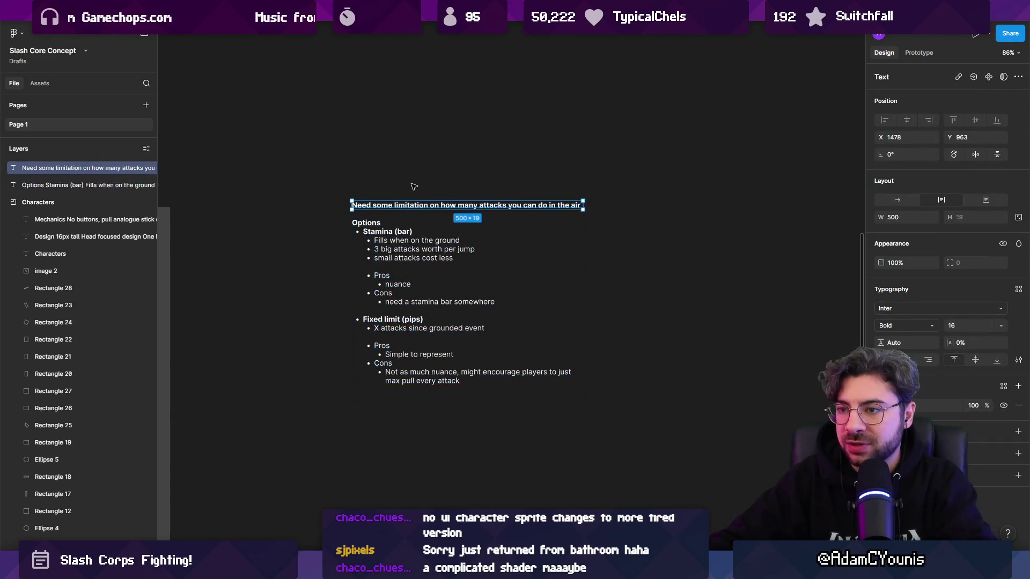
key("k")
left_click_drag(583, 203, 606, 185)
scroll(606, 185, "right", 3)
key("v")
mouse_move(805, 203)
left_mouse_down()
mouse_move(806, 166)
mouse_move(531, 160)
left_mouse_up()
Step: Duplicate the heading to the right and retype it as 'How to manage tension in gameplay'
key("Escape")
scroll(375, 204, "up", 1)
scroll(375, 204, "left", 1)
left_click_drag(340, 204, 738, 214, "alt")
scroll(738, 214, "right", 2)
scroll(644, 209, "right", 3)
key("Return")
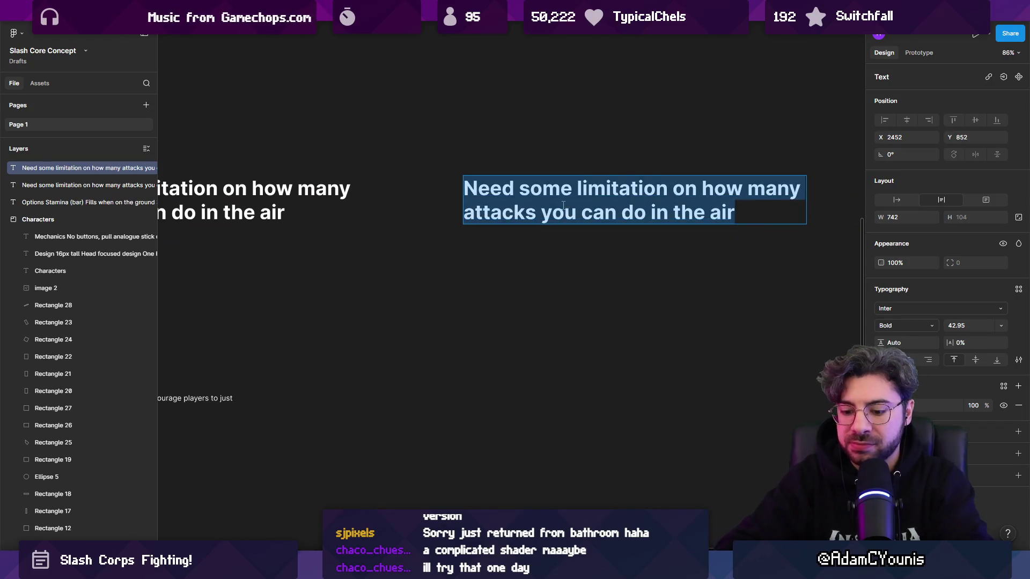
type("How to manage ")
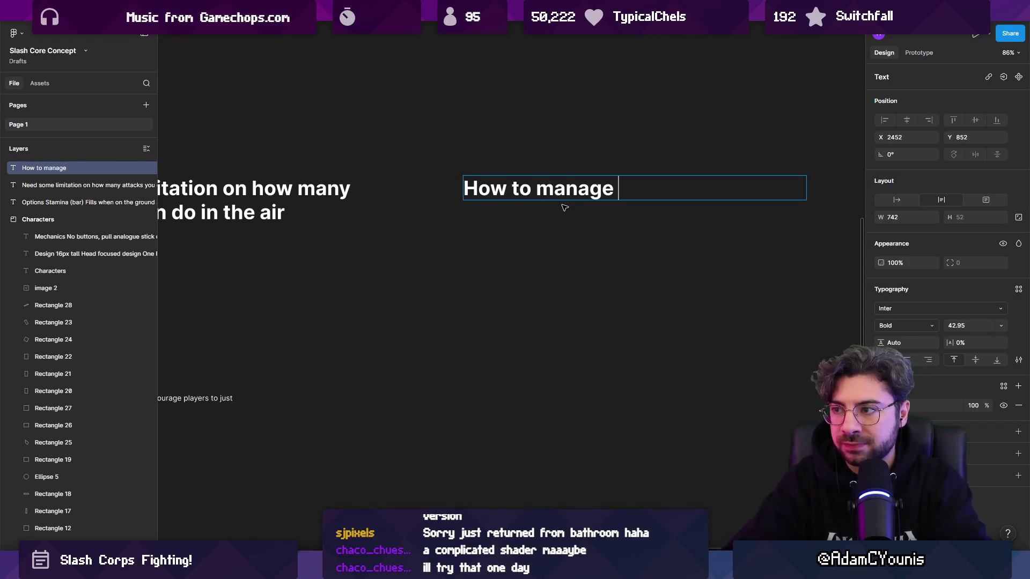
type("game b")
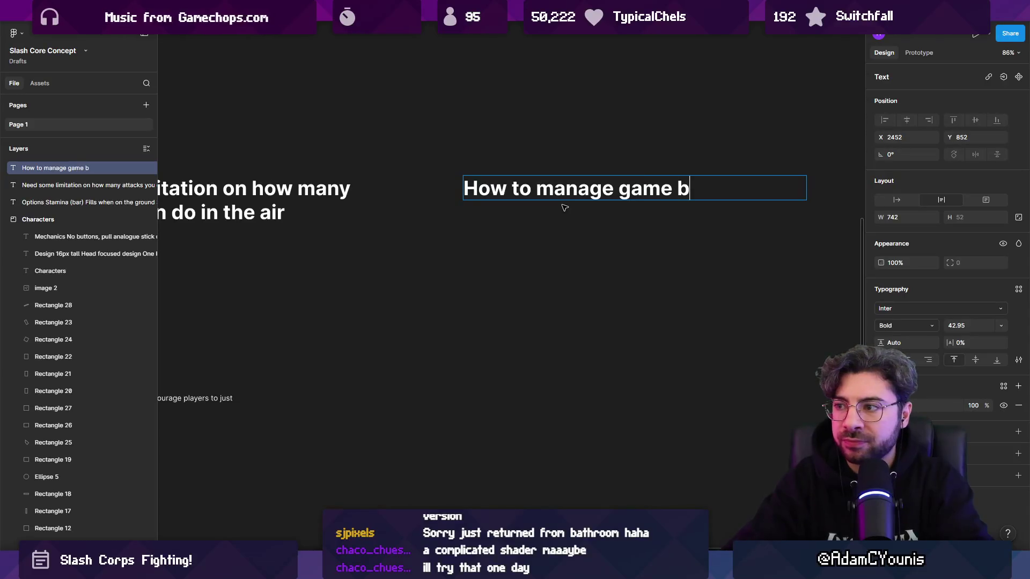
key("BackSpace")
key("BackSpace")
key("BackSpace")
type("tension")
key("BackSpace")
key("BackSpace")
type("gameplay")
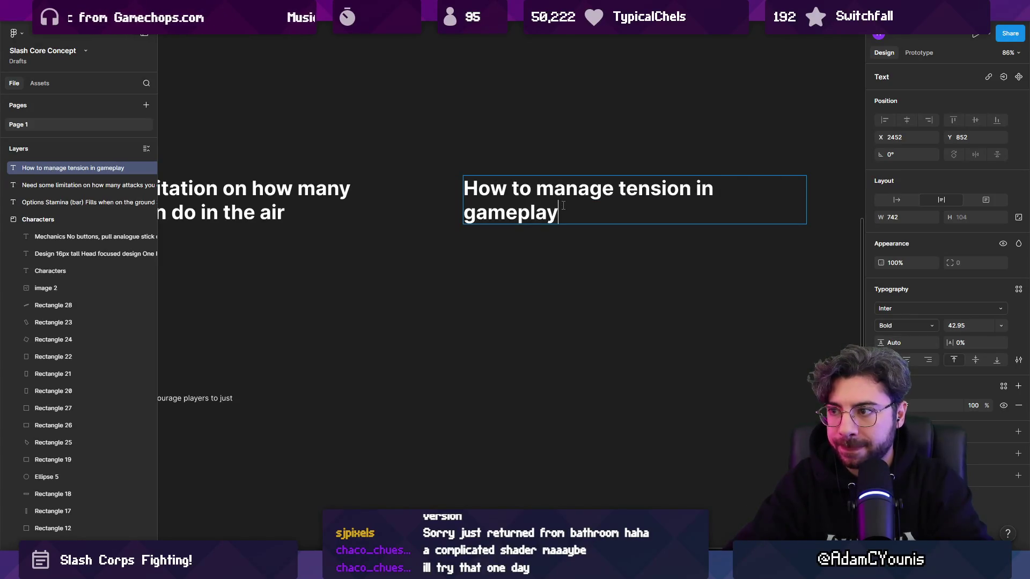
key("Escape")
key("Escape")
scroll(590, 201, "down", 2, "ctrl")
scroll(617, 193, "up", 4, "ctrl")
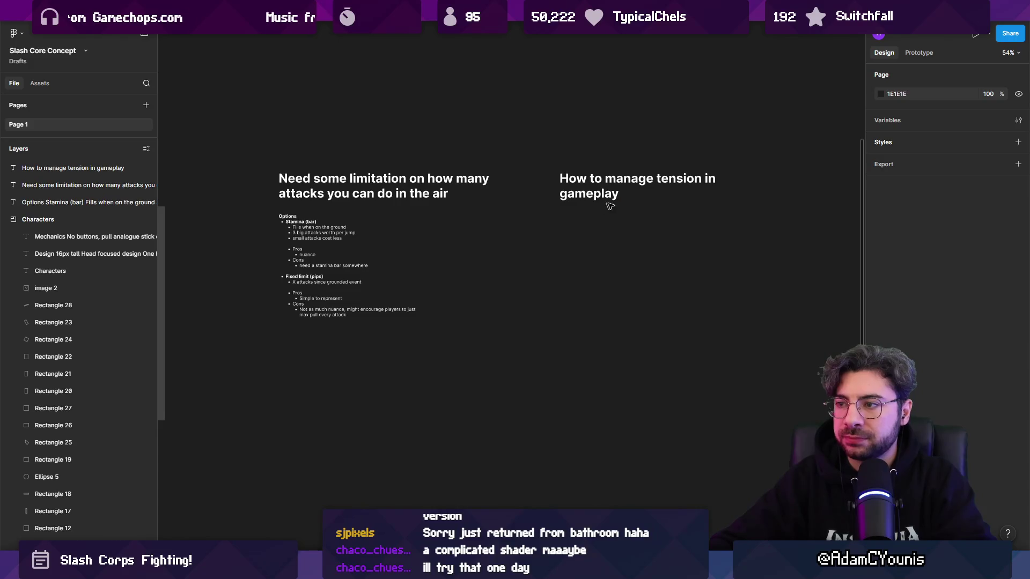
Step: Change 'tension' in the new heading to 'scoring and tension'
double_click(624, 191)
double_click(662, 161)
type("scorp")
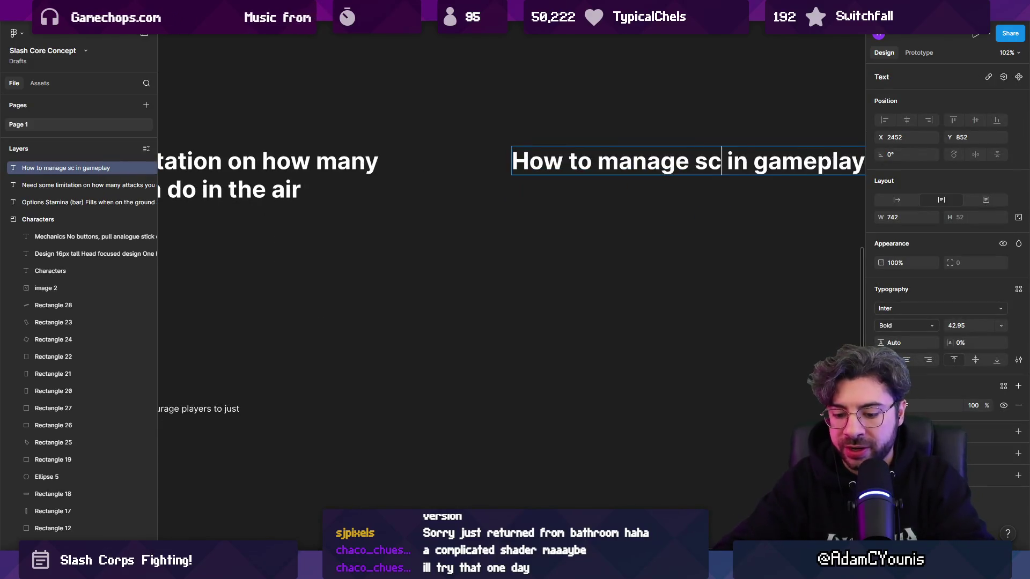
key("BackSpace")
type("ing and tension")
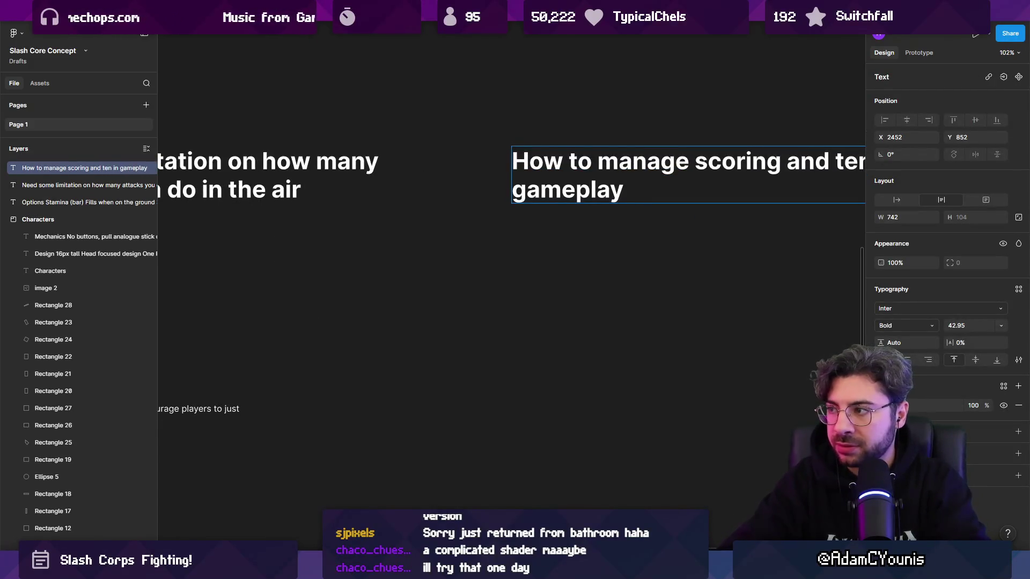
Step: Place a copy of the Options list under the new heading and select all its text
scroll(712, 179, "down", 3, "ctrl")
scroll(595, 228, "right", 1)
left_click(285, 226)
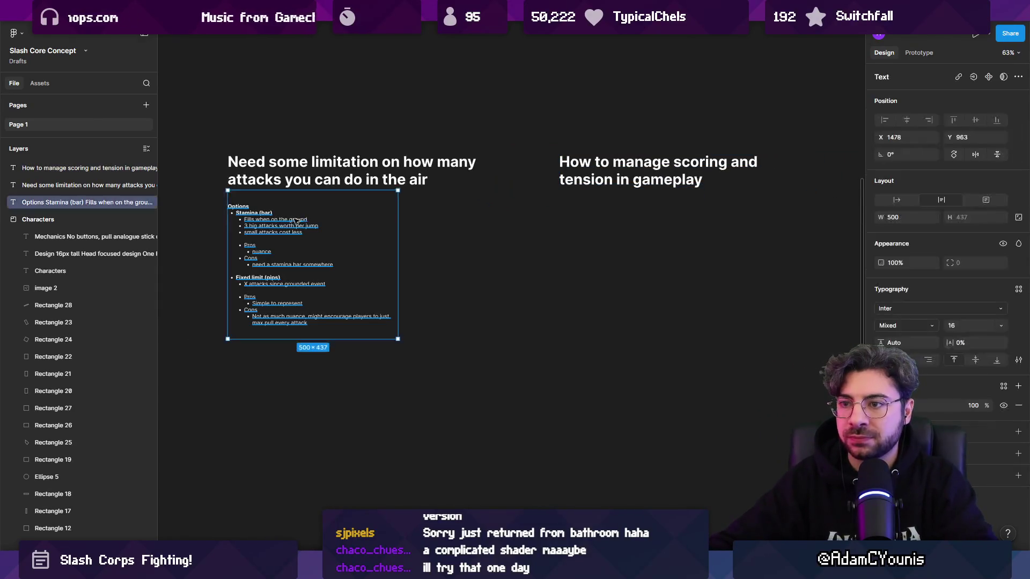
left_click_drag(286, 225, 595, 228, "alt")
scroll(590, 228, "up", 5)
key("Return")
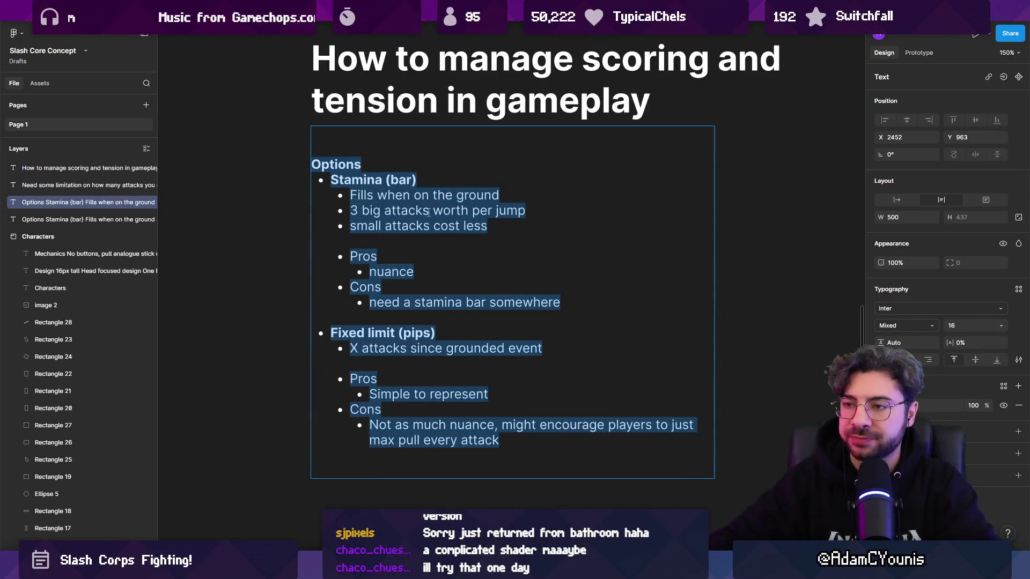
Step: Clear the copied list down to a single Modes line with a new line below
key("BackSpace")
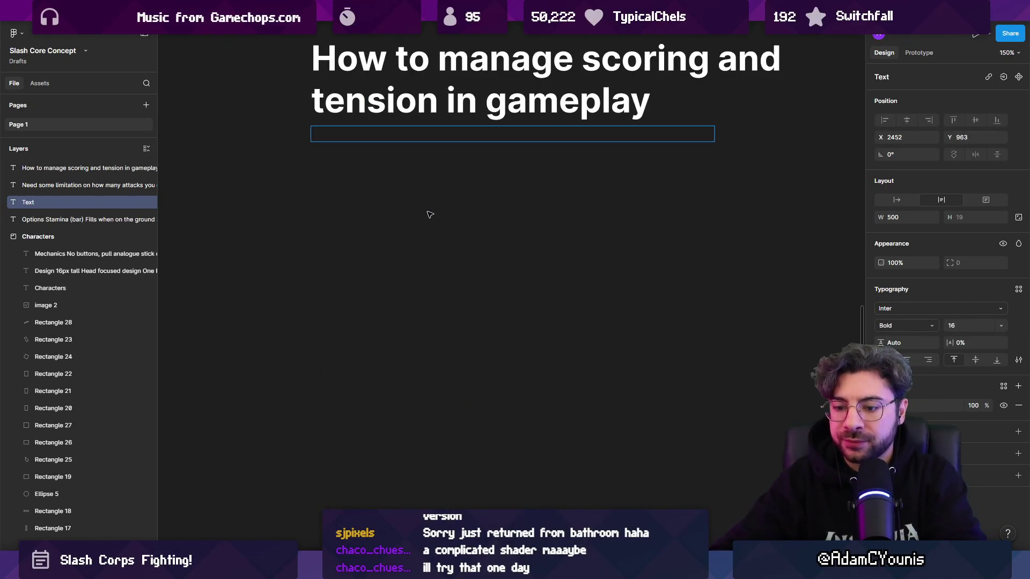
type("Modes")
key("Return")
scroll(430, 214, "down", 10)
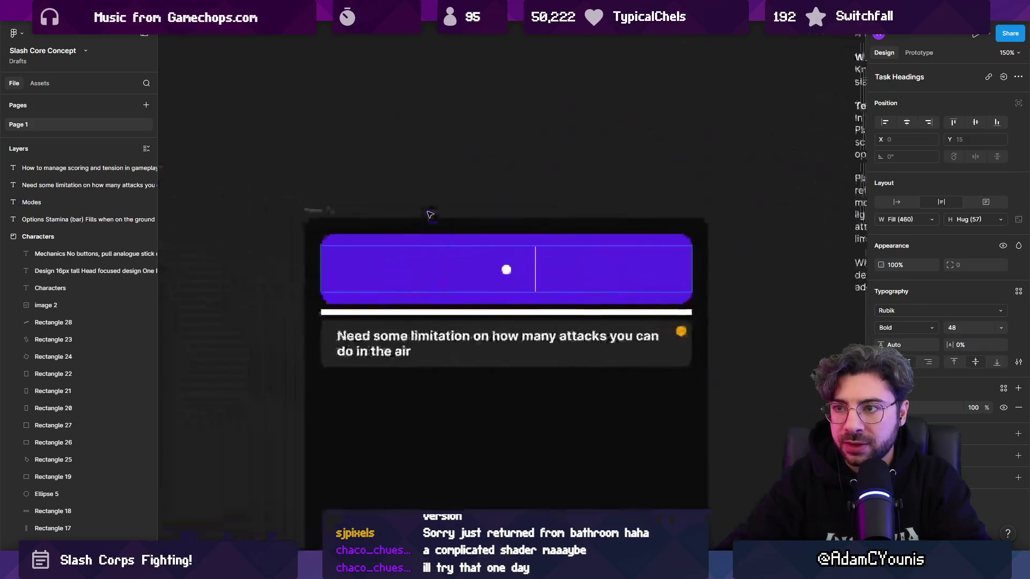
scroll(439, 215, "down", 5)
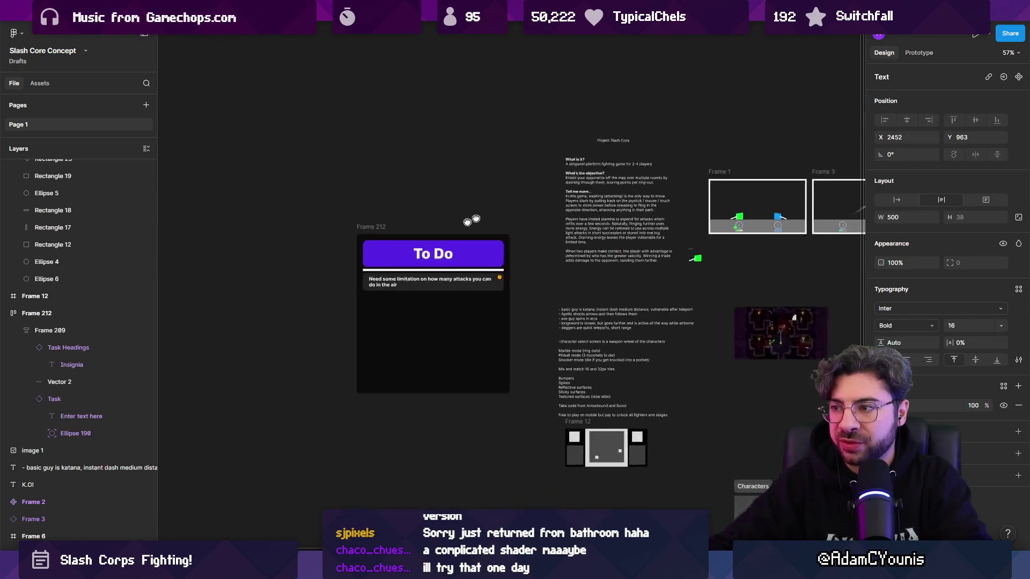
scroll(515, 241, "up", 5)
Step: Highlight the Marble, Pinball and Snooker lines in the older notes, then put the caret in Modes
left_click(518, 246)
key("Return")
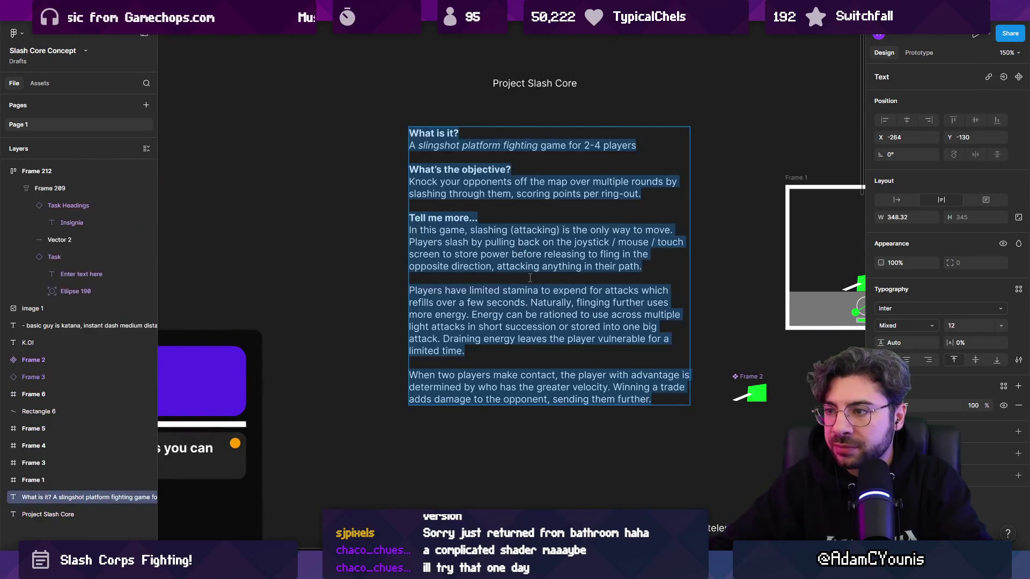
scroll(518, 246, "down", 5)
scroll(384, 265, "up", 3)
scroll(384, 265, "up", 3)
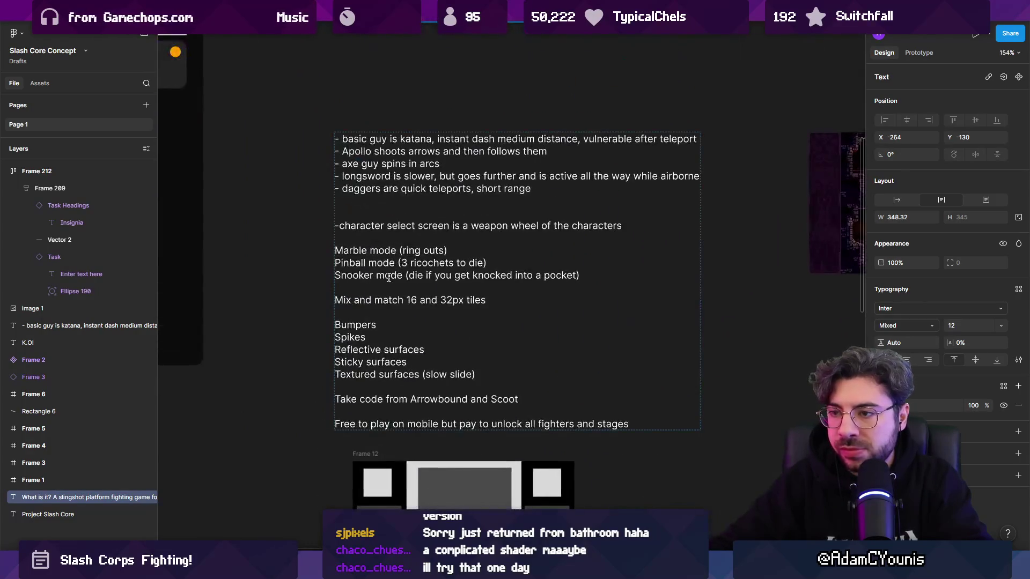
left_click(435, 263)
left_click_drag(553, 274, 325, 251)
key("ctrl+c")
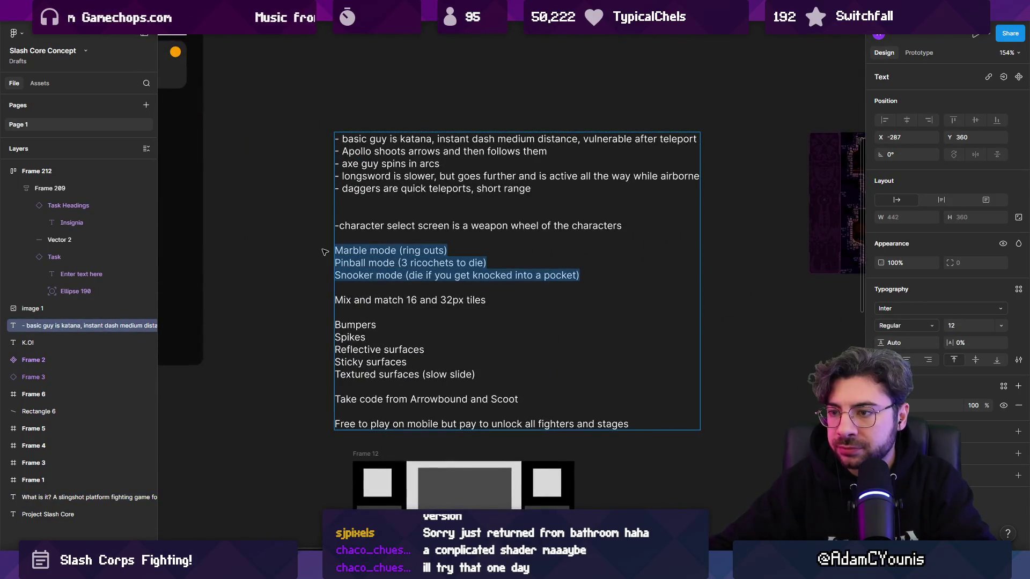
scroll(375, 252, "down", 5)
scroll(582, 211, "up", 2)
double_click(582, 210)
left_click(500, 218)
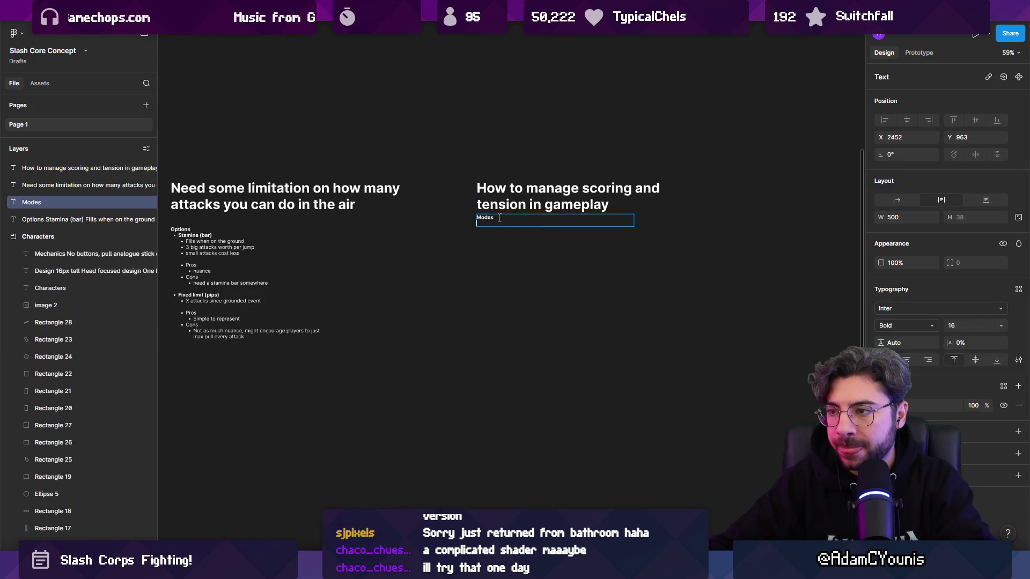
Step: Paste the Marble, Pinball and Snooker mode lines under Modes as three bullets
scroll(508, 223, "up", 5)
key("Return")
key("ctrl+v")
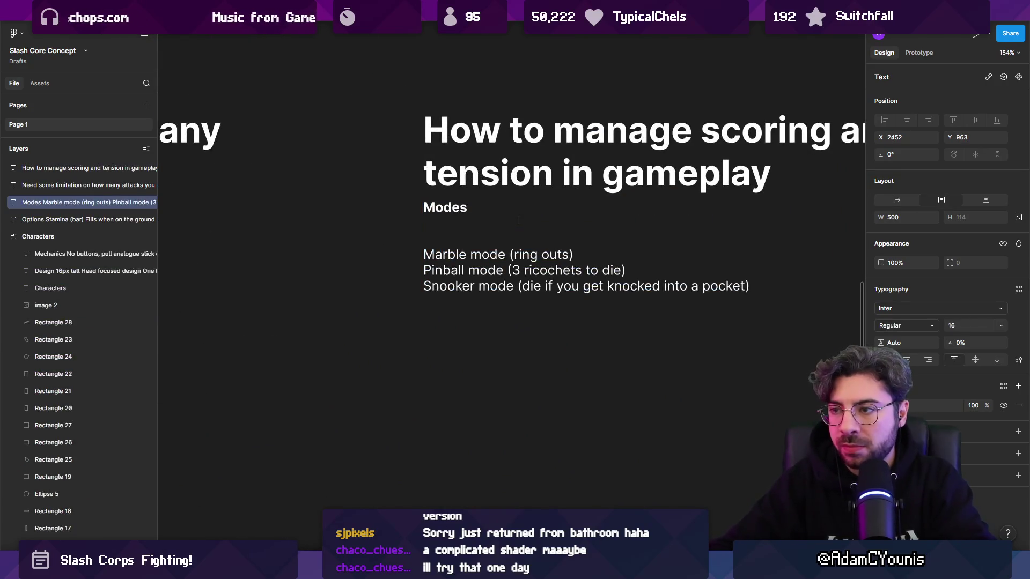
key("BackSpace")
key("Delete")
key("ctrl+shift+8")
key("Home")
key("ctrl+shift+8")
key("Down")
key("Home")
key("ctrl+shift+8")
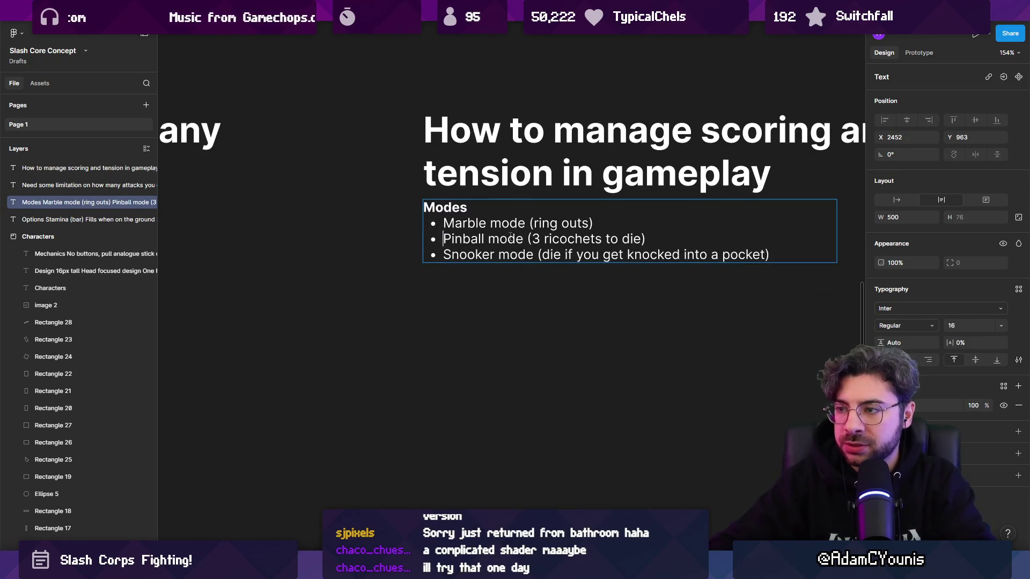
Step: Change the Marble mode's 'ring outs' to 'Smash bros style ringouts'
key("ctrl+shift+Left")
key("ctrl+shift+Left")
type("Smash rbo")
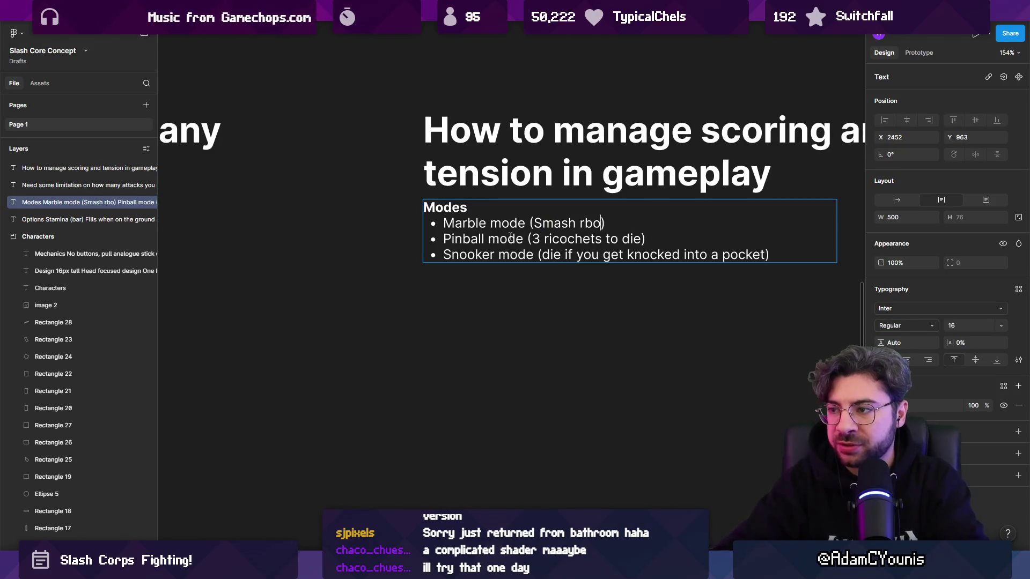
key("BackSpace")
key("BackSpace")
key("BackSpace")
type("bros style ring")
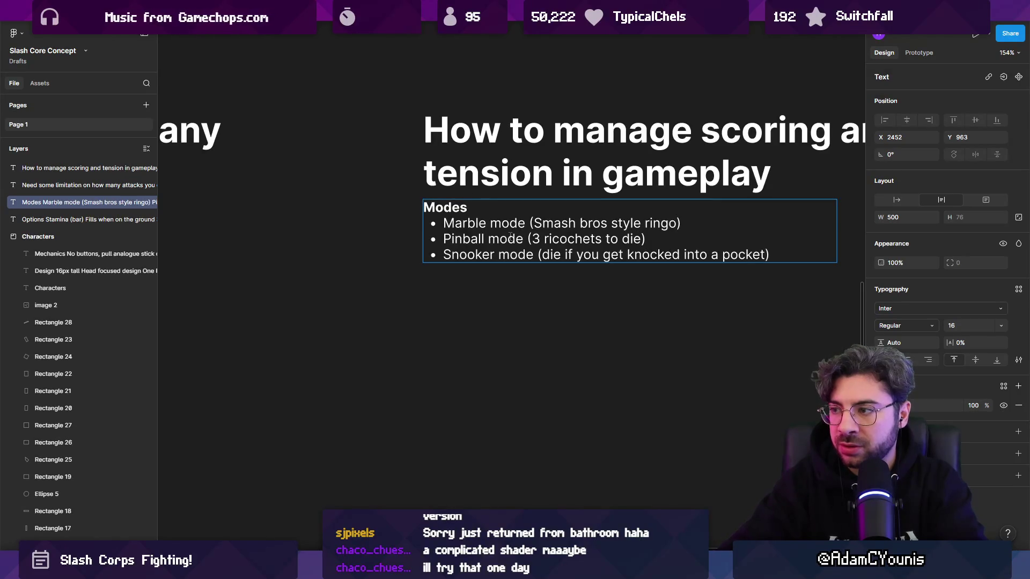
key("Escape")
key("Escape")
Step: Reselect the Modes text box and tidy the Snooker mode line's description
scroll(467, 231, "right", 3)
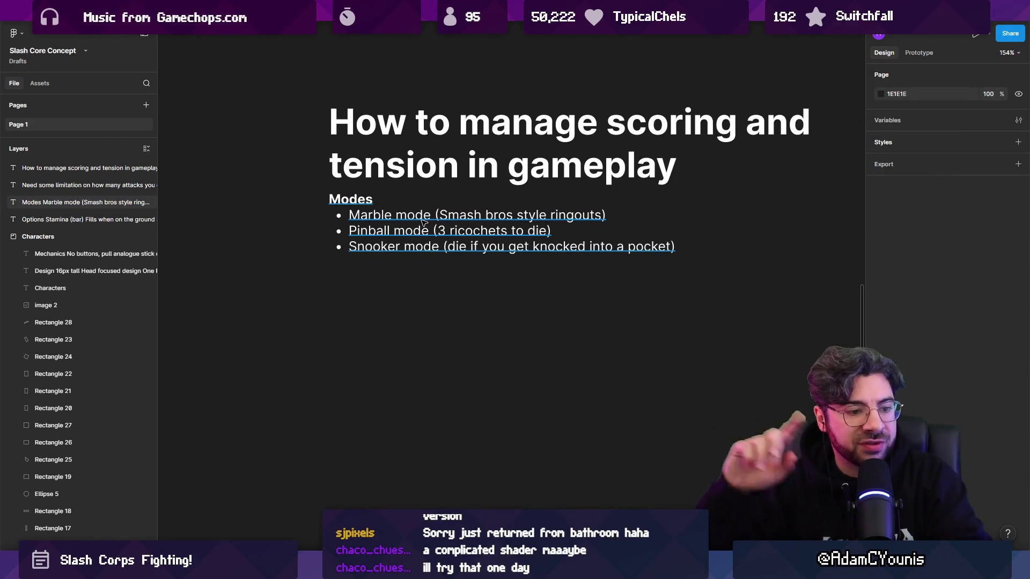
left_click(467, 231)
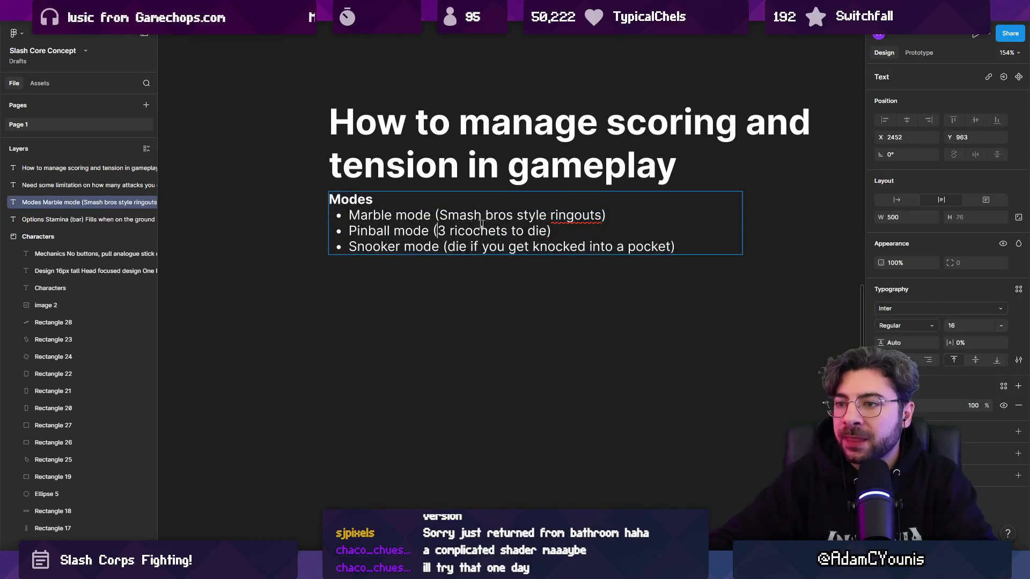
scroll(488, 224, "up", 1)
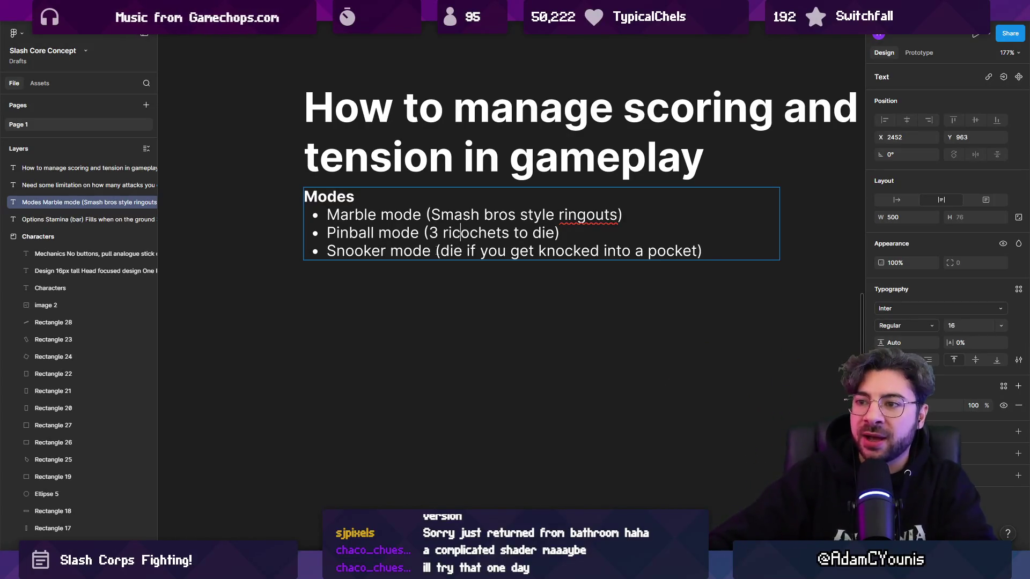
left_click_drag(339, 250, 695, 252)
left_click(476, 254)
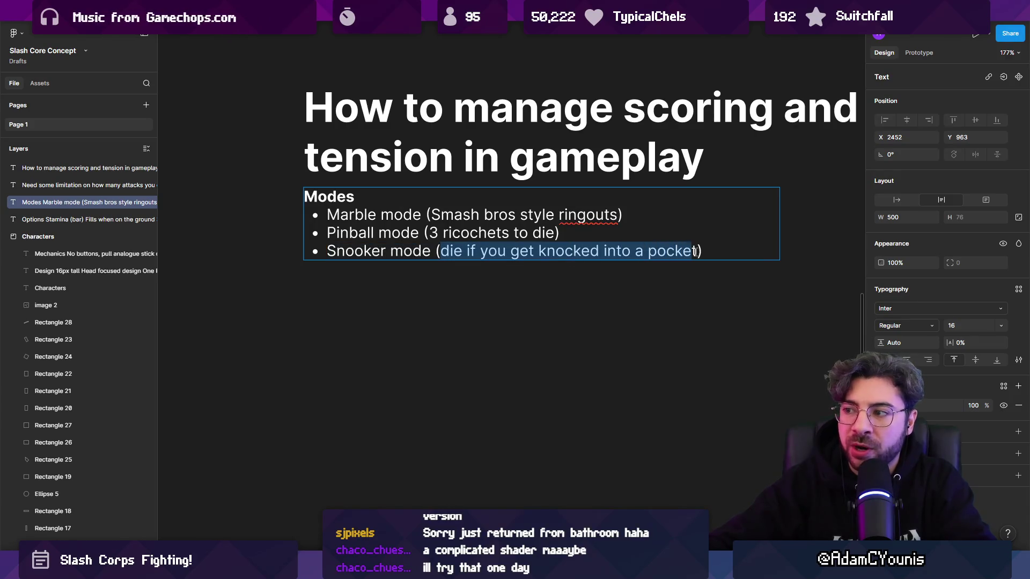
left_click(734, 249)
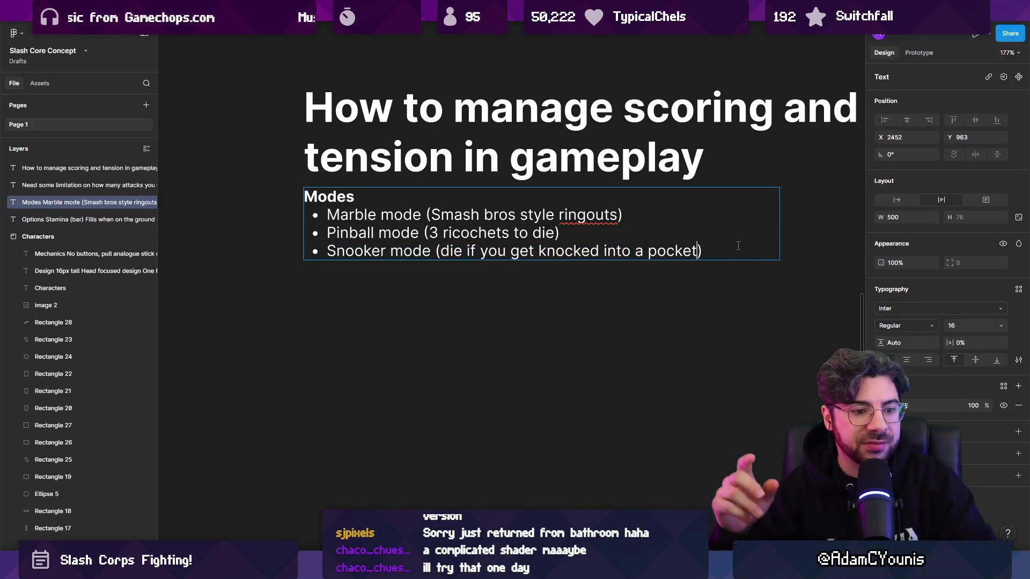
Step: Type a paragraph below the modes list on a feedback loop that increases tension
key("Left")
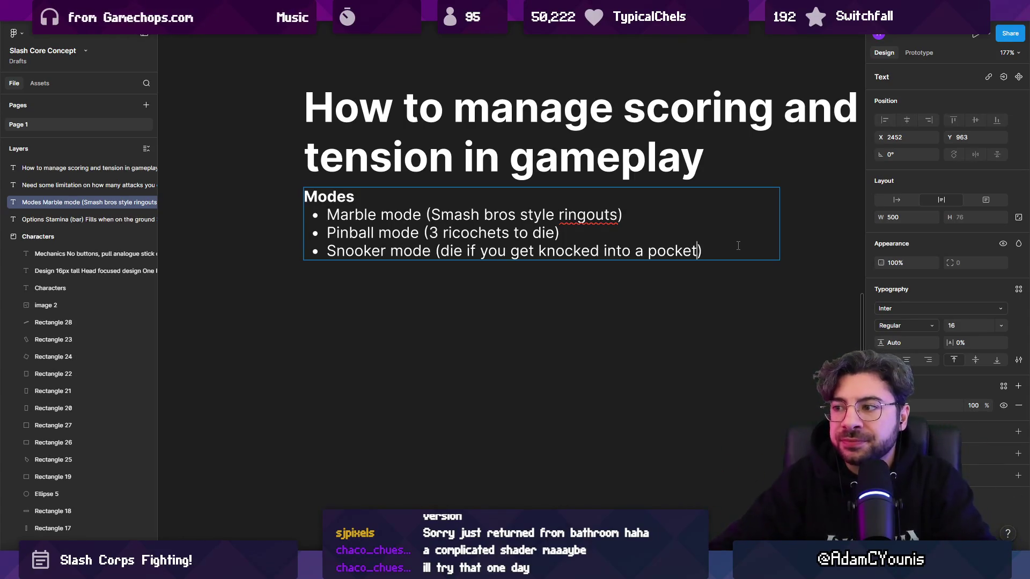
key("Return")
key("Return")
key("Return")
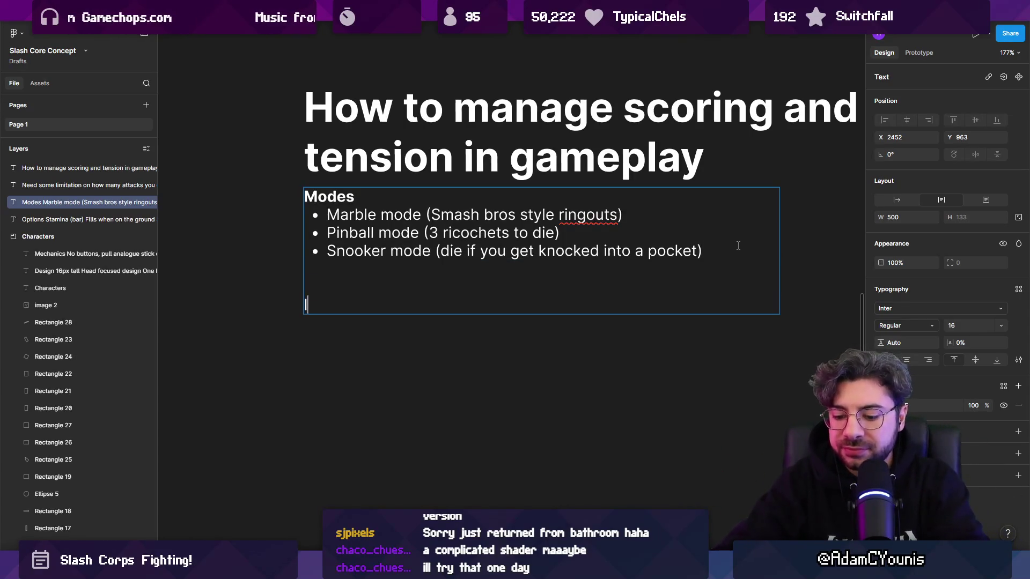
type("I thinkin gheneral, we do ne")
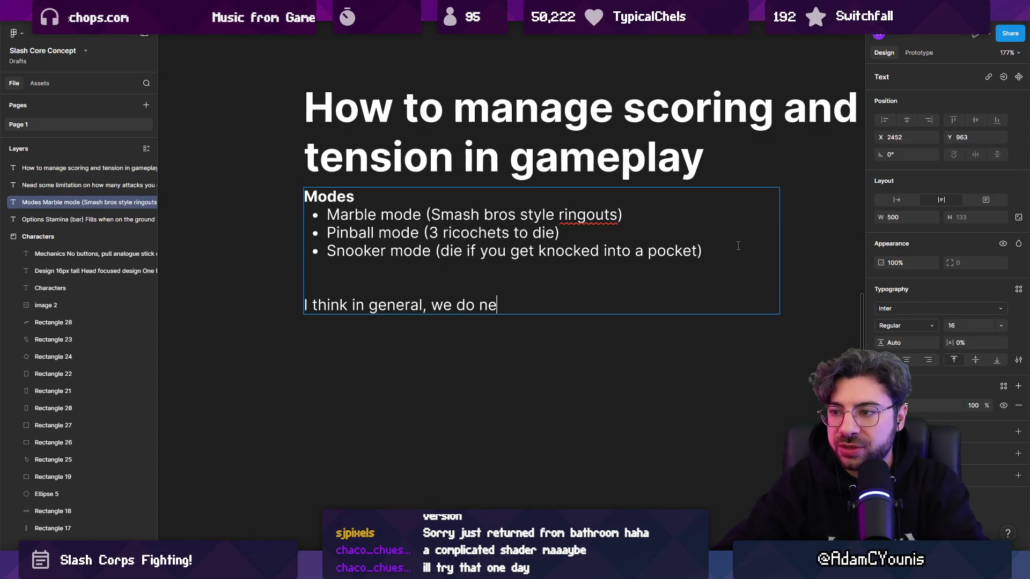
type("kind of feedback look")
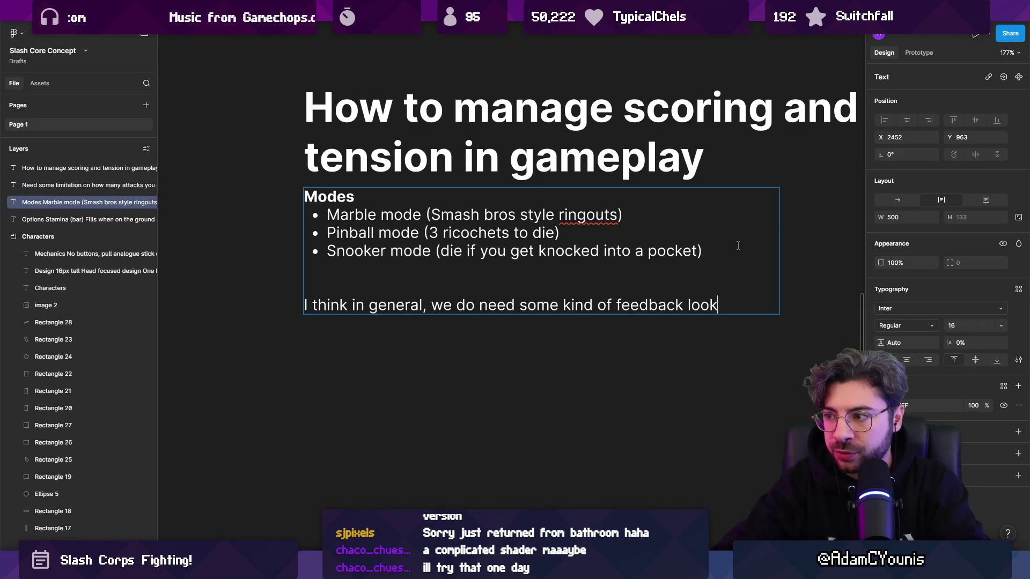
key("BackSpace")
type("p that ain")
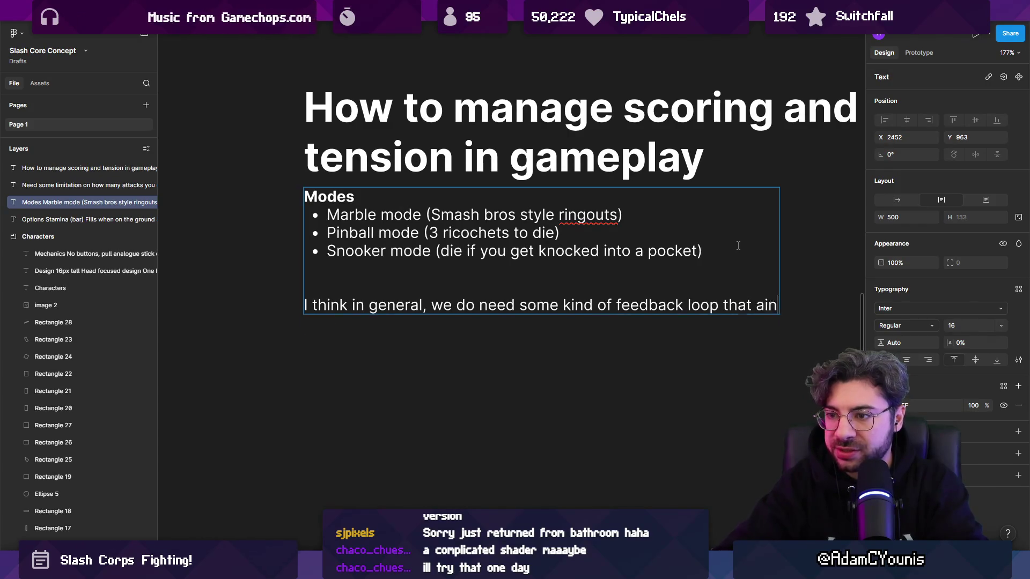
key("BackSpace")
key("BackSpace")
key("BackSpace")
type("increases ten")
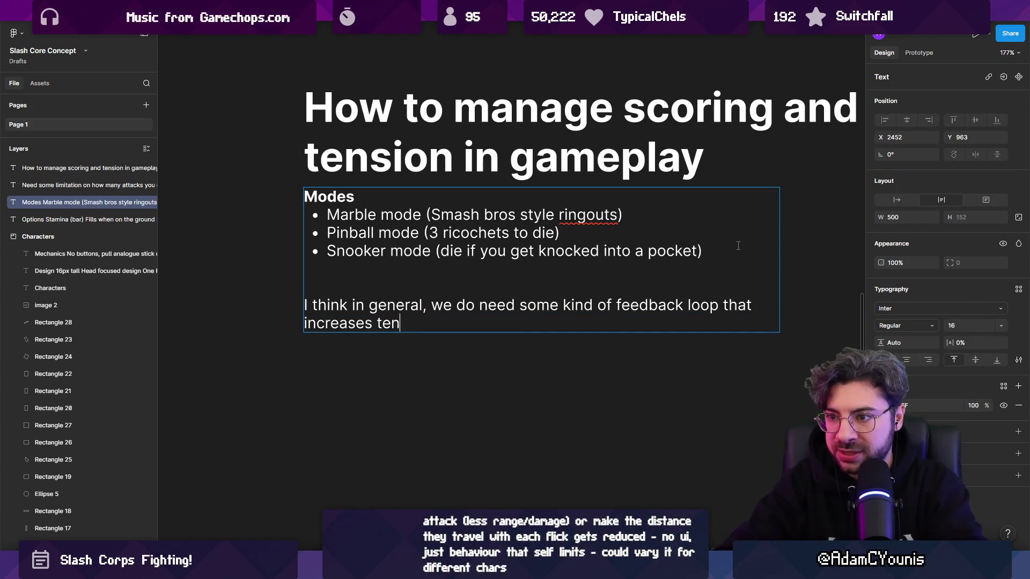
type("sion as the game goes")
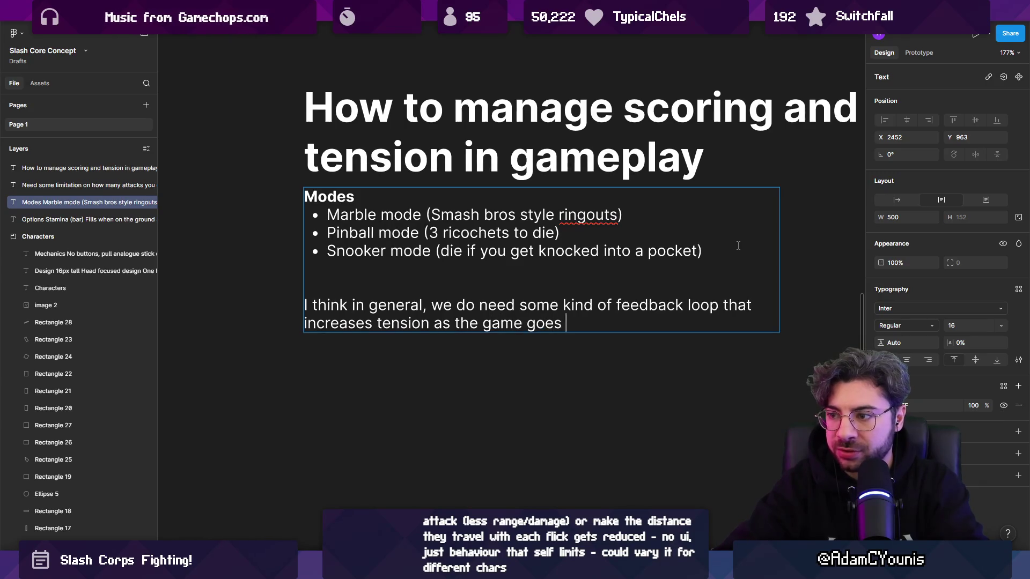
type(" Otherwise we're look")
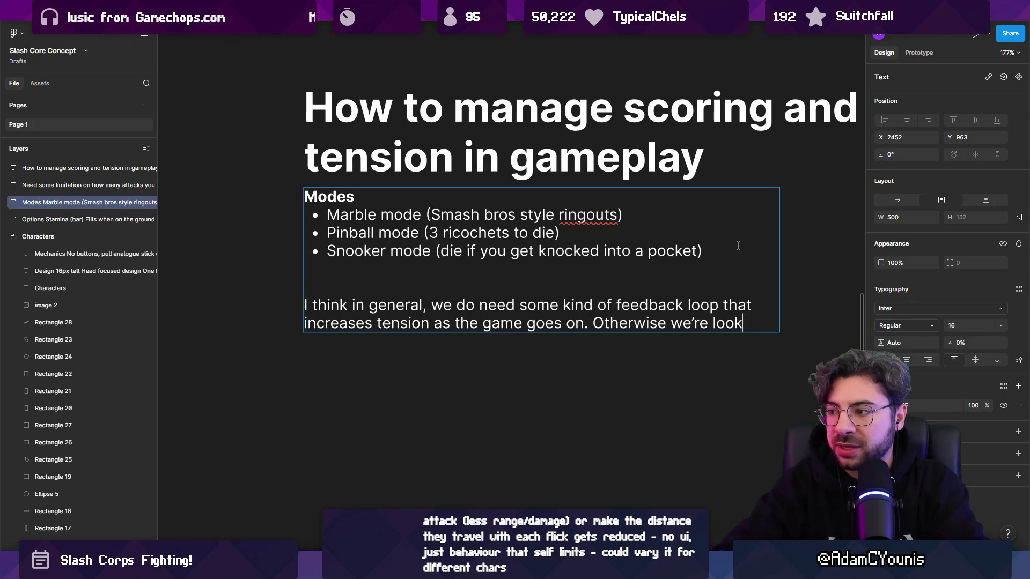
type(" ing at fatigue")
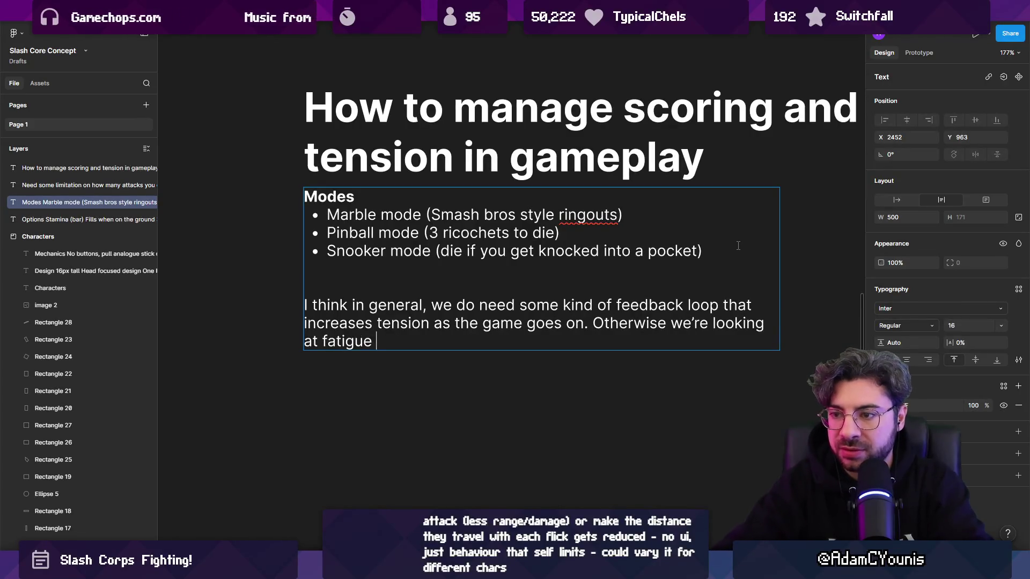
Step: Insert 'player' before 'fatigue' and remove the extra blank line above the paragraph
key("ctrl+shift+Left")
key("Left")
type("player ")
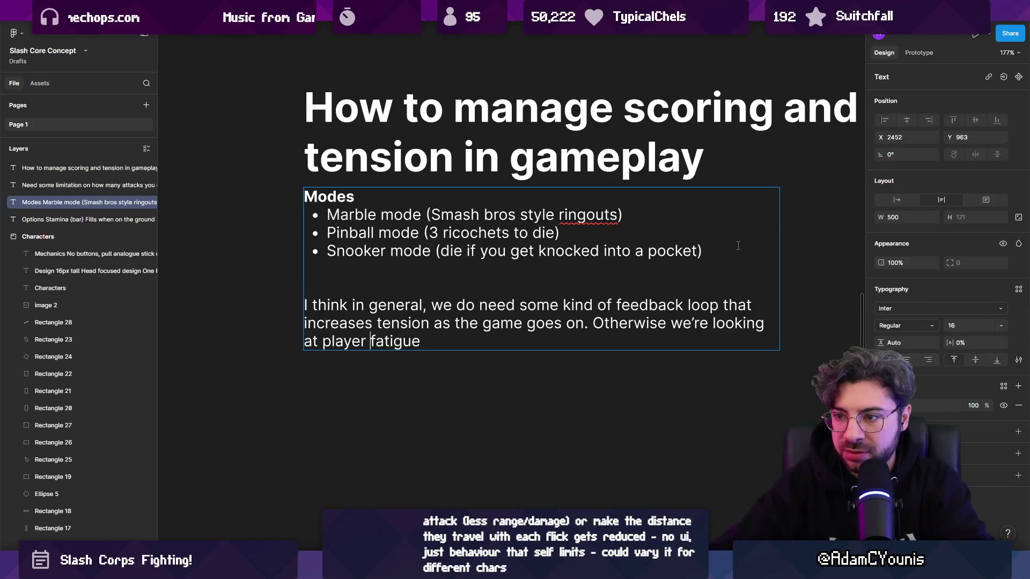
type("or.")
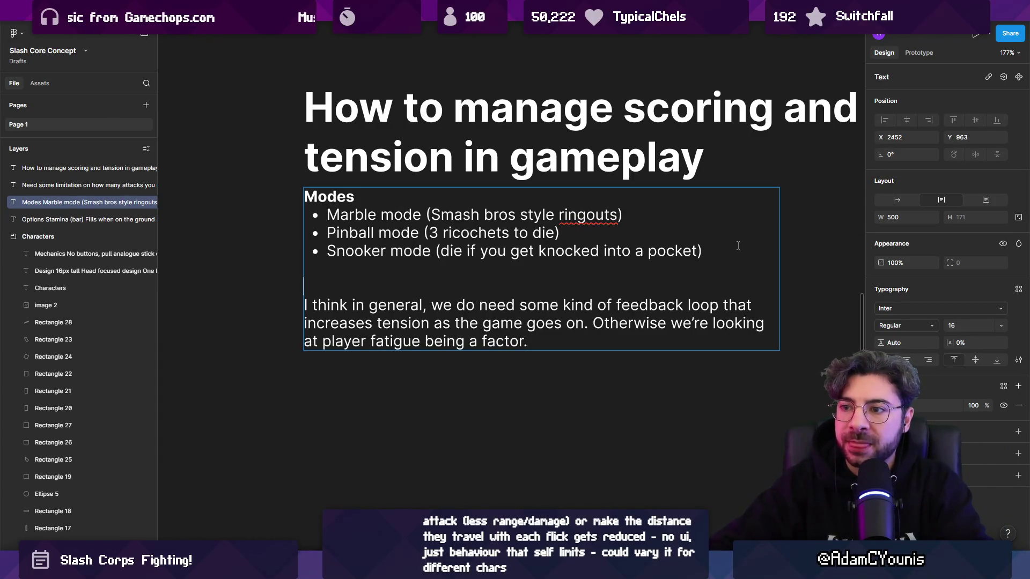
key("BackSpace")
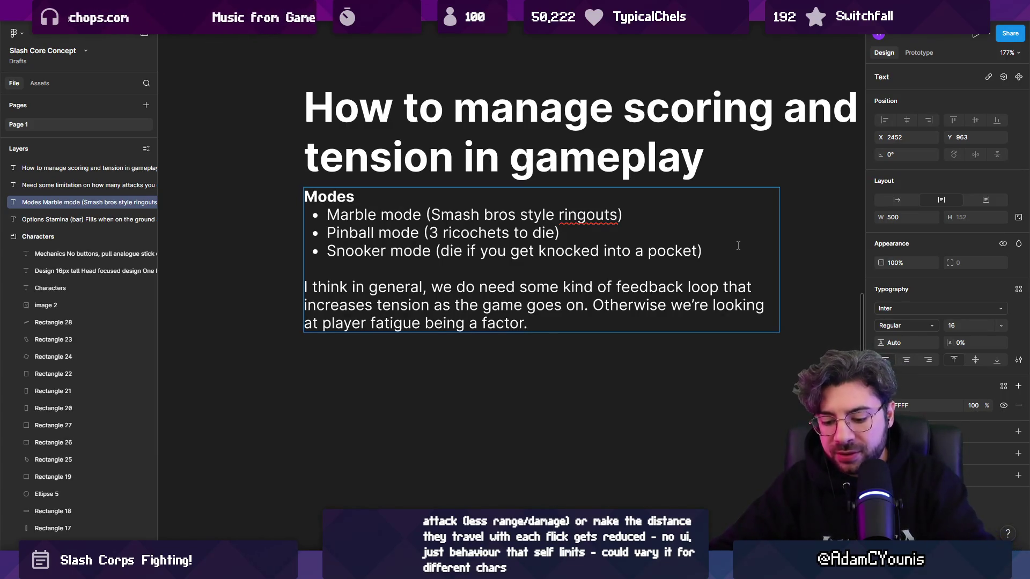
key("Return")
key("Return")
key("Return")
Step: Add a bold 'Options' heading with a bullet below it
type("O")
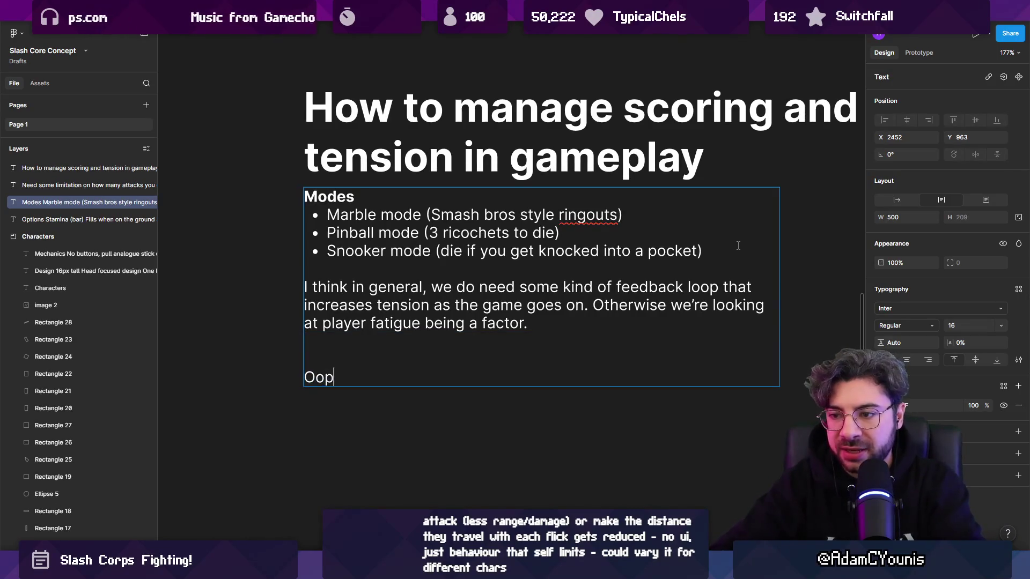
type("ptions")
key("shift+Home")
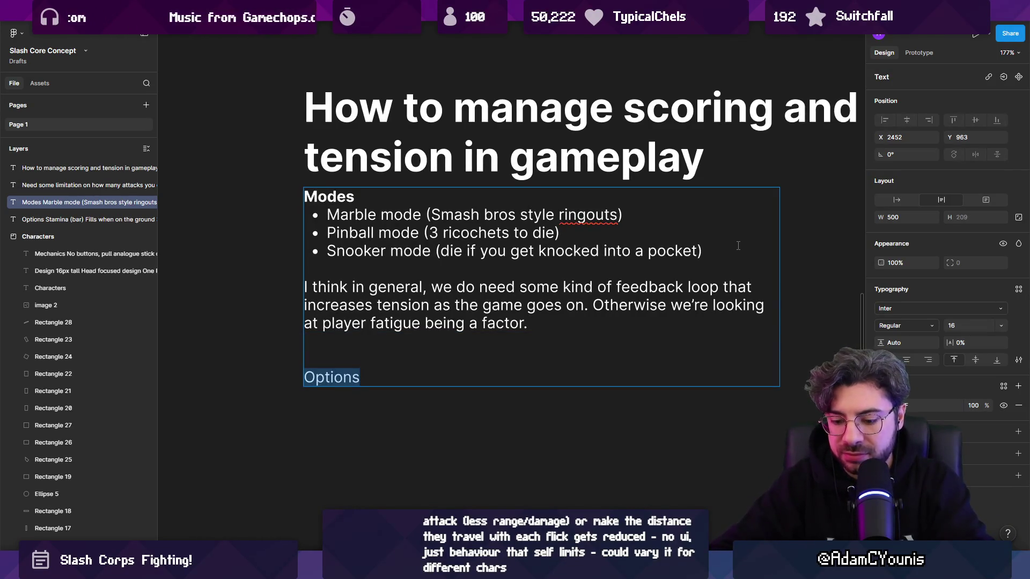
key("ctrl+b")
key("End")
key("Return")
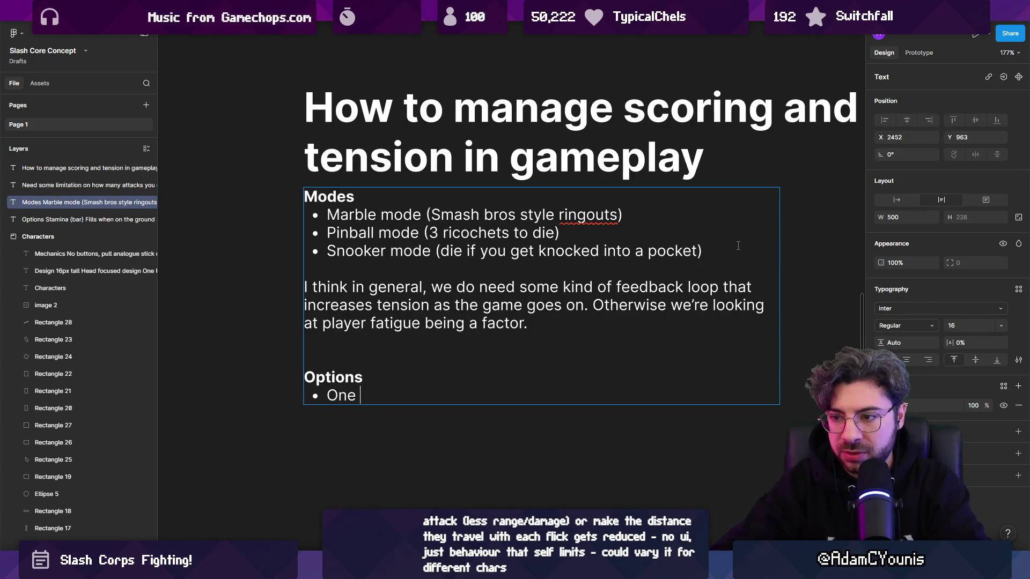
Step: Add 'One size fits all' with the sub-bullet 'In that case, just go the smash bros route'
type("size fits all")
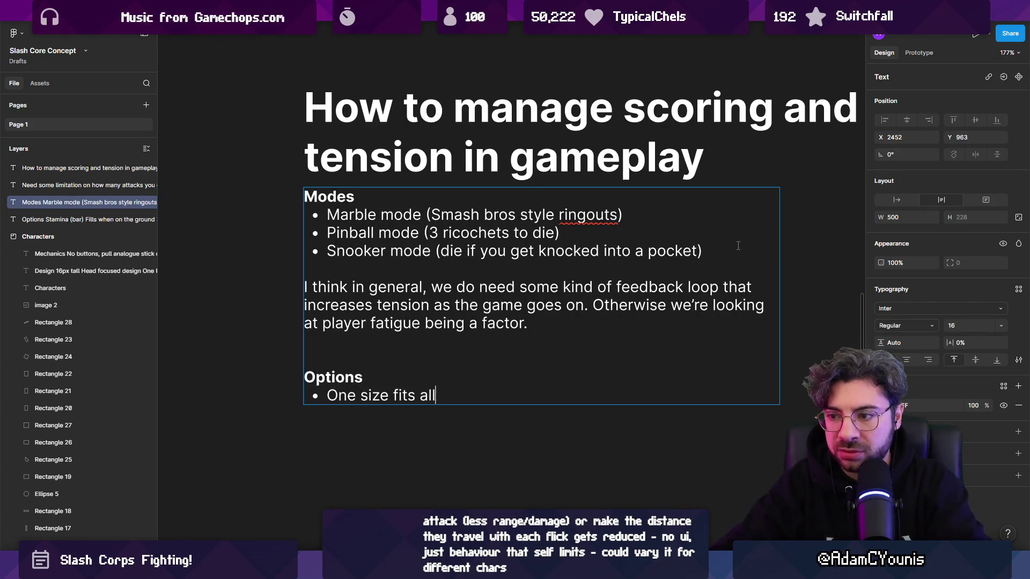
key("Return")
key("Tab")
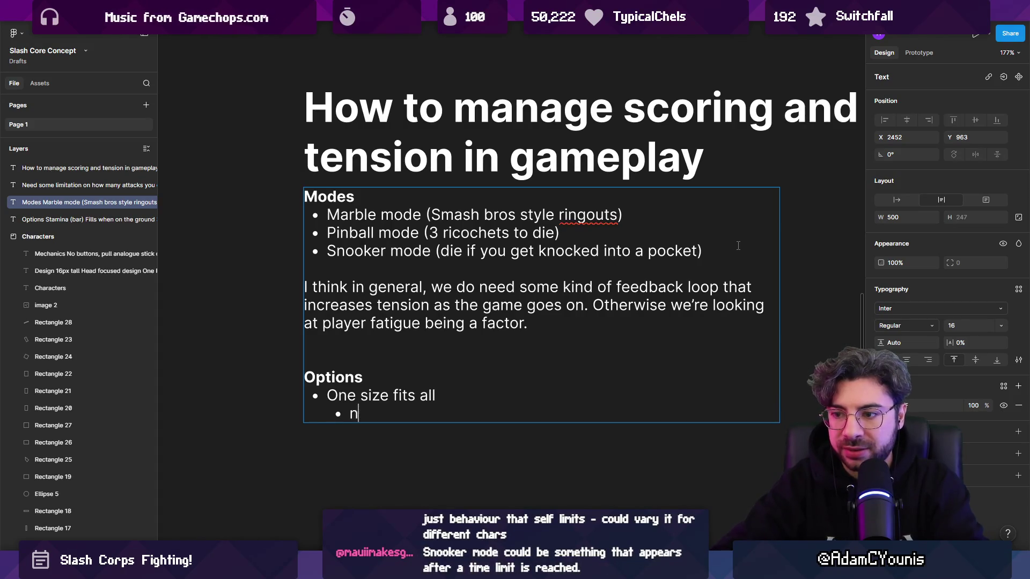
type("In that cas")
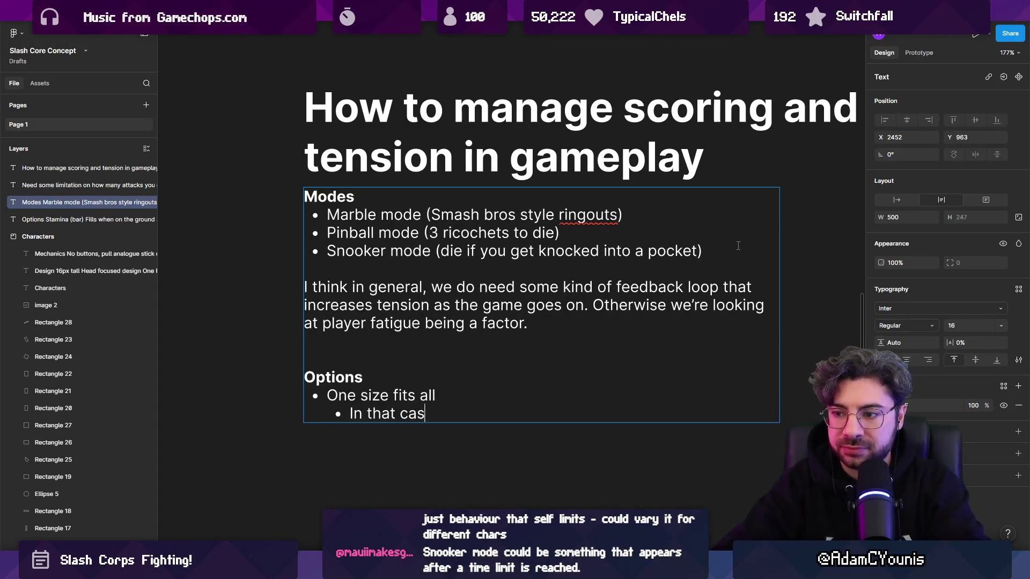
type("e, just go the")
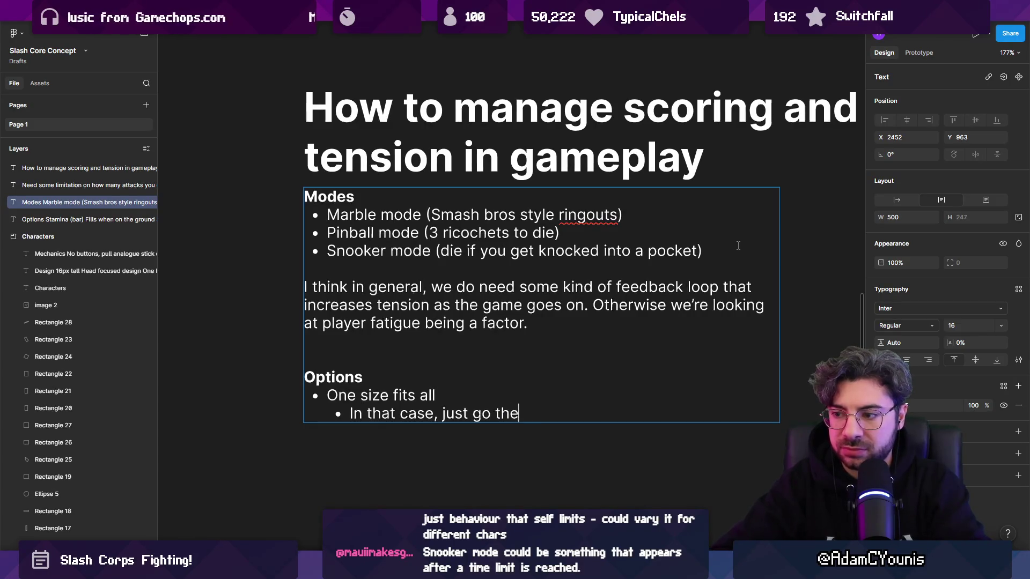
type(" smash bros route.")
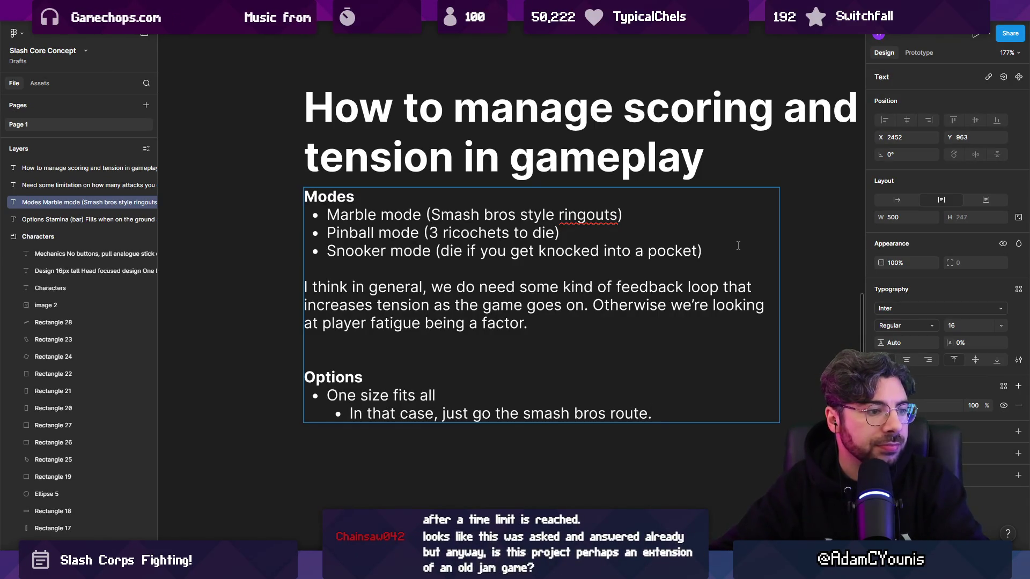
Step: Add a second top-level option, 'Different scoring systems per mode'
key("Return")
key("shift+Tab")
type("Different scoring systems per mode")
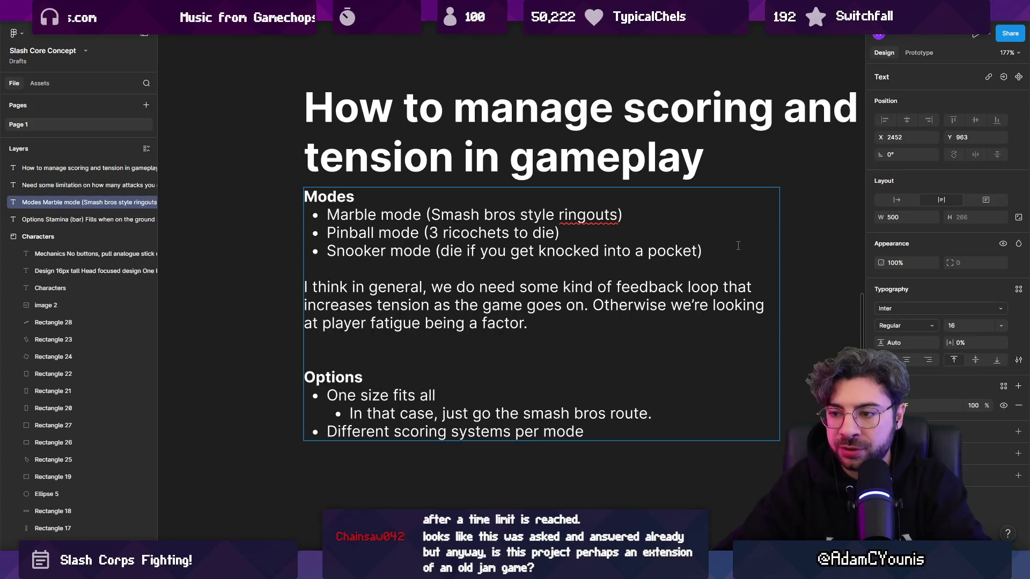
key("Up")
key("End")
key("Right")
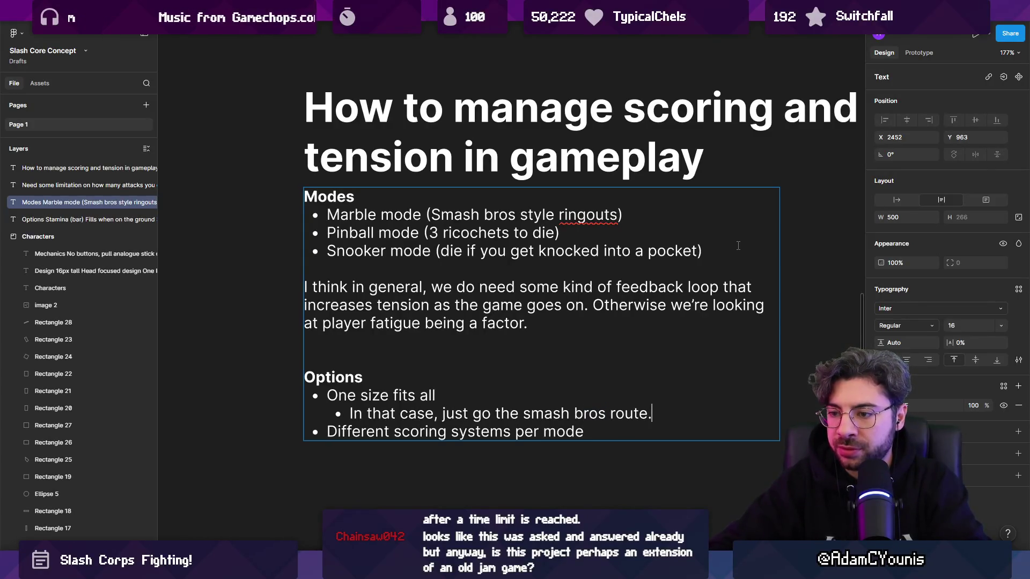
Step: Indent a sub-point under it about communicating the scoring to players
key("Return")
key("Return")
key("Tab")
type("Will ")
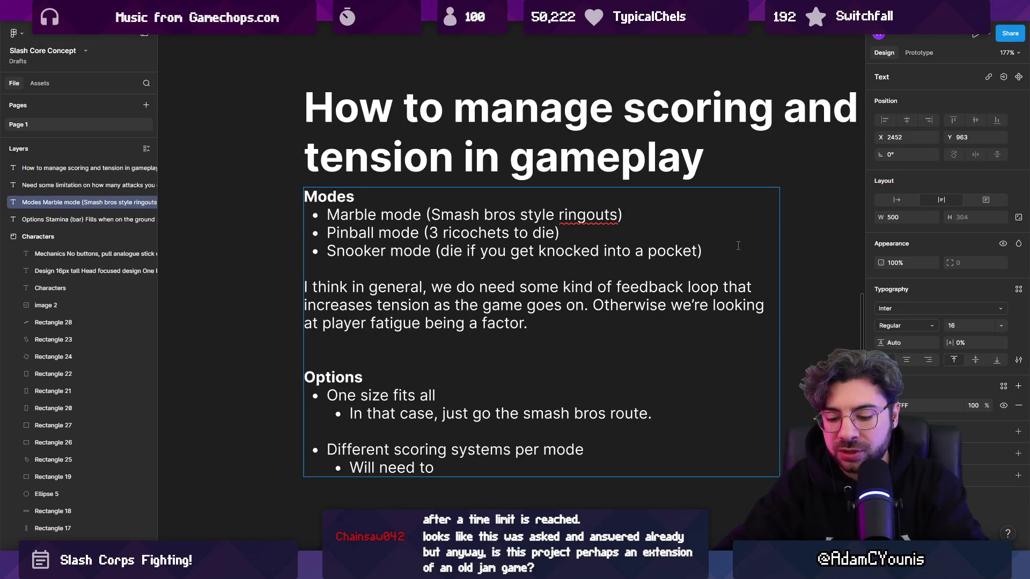
type("that to players o")
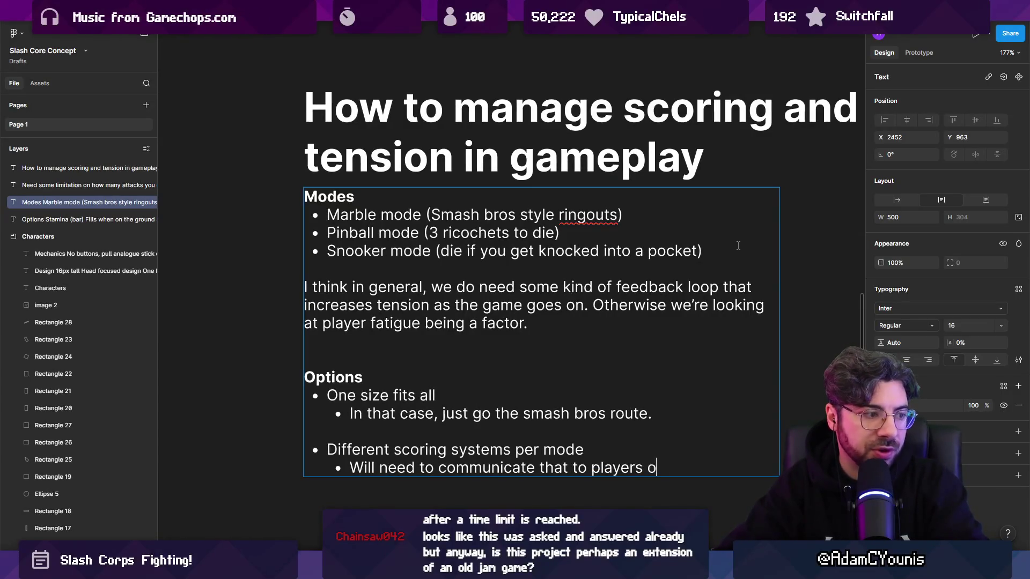
key("BackSpace")
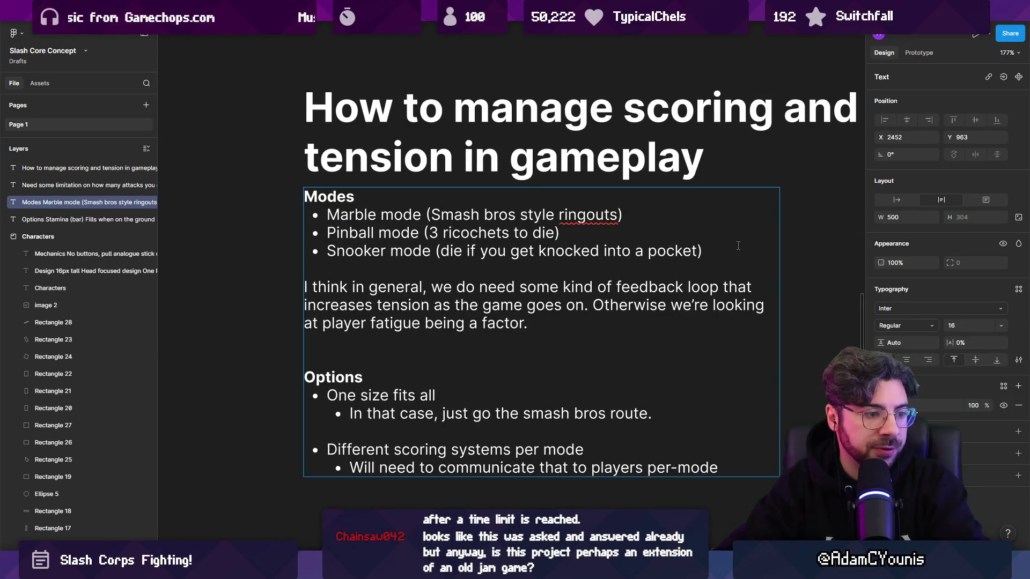
key("Return")
key("Tab")
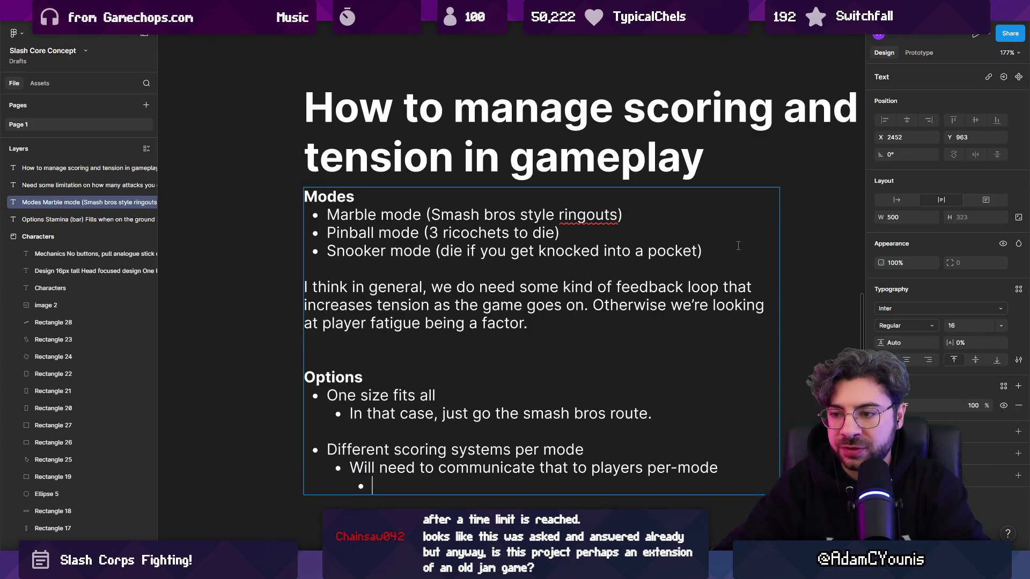
Step: Add the nested note 'Pinball mode ⇒ show the pips for each ricochet'
type("Pin")
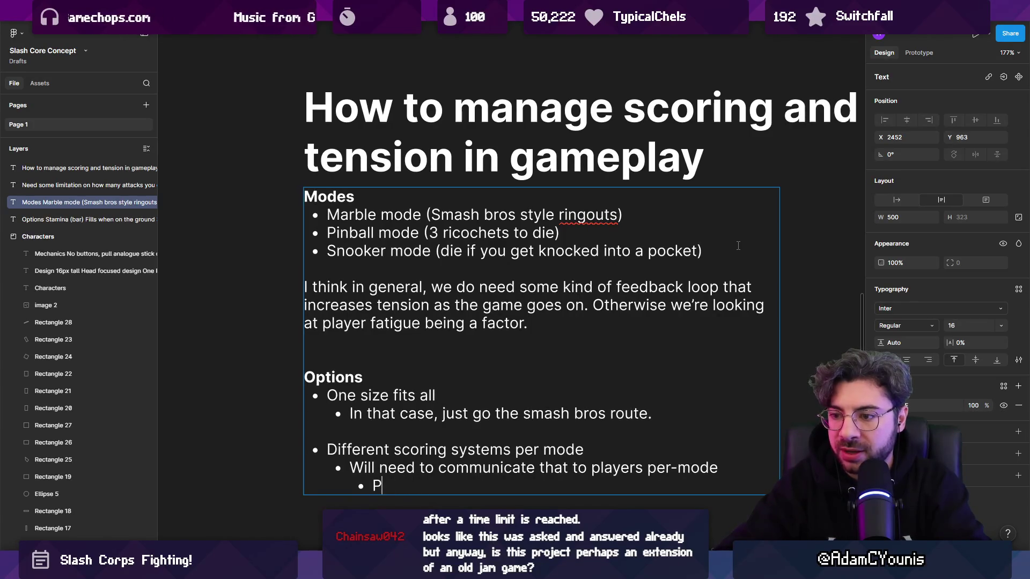
key("BackSpace")
key("BackSpace")
type("Pinball mode")
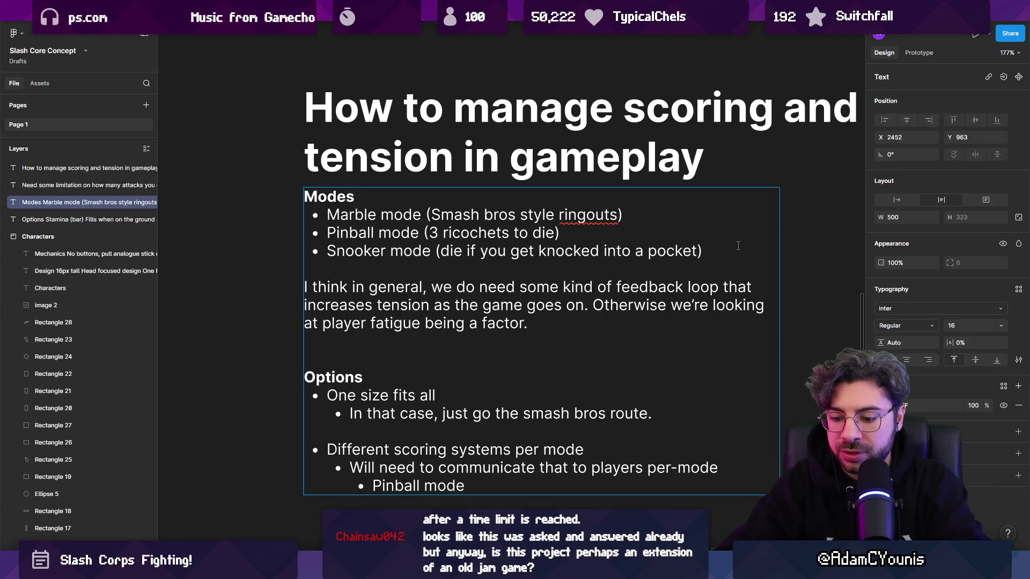
type(" => show the pips ")
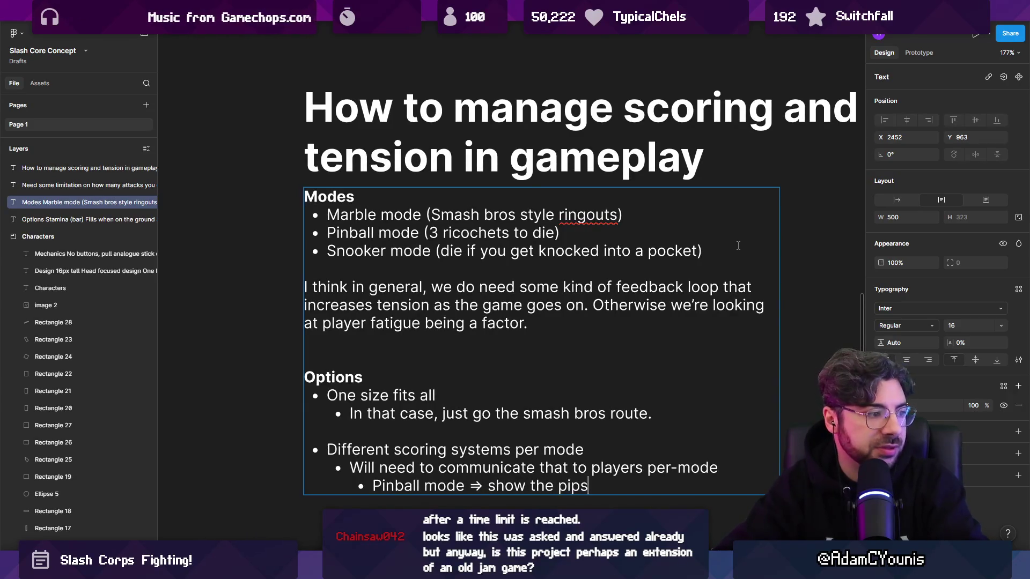
type("for each ")
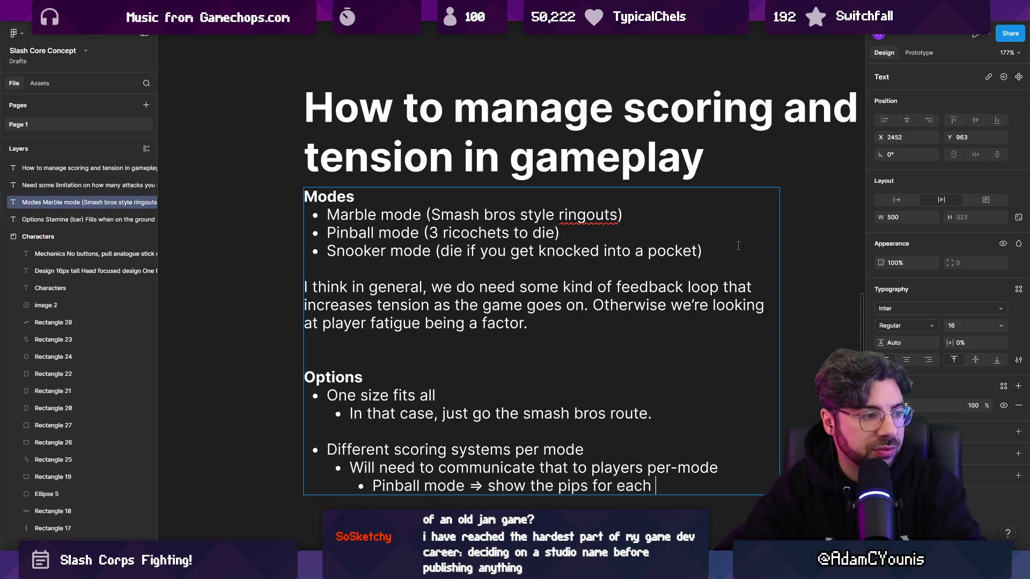
type("ricochet")
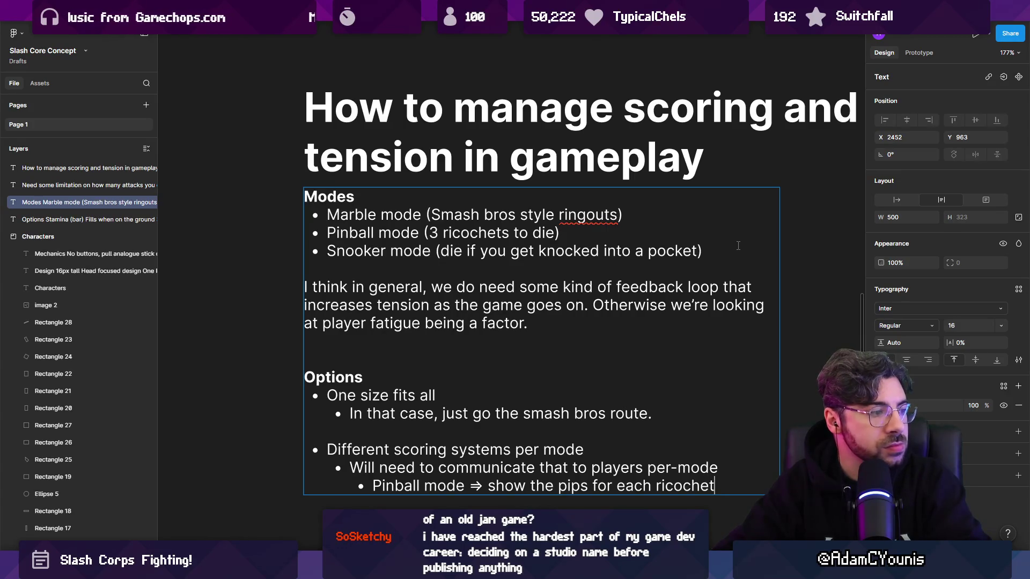
key("Return")
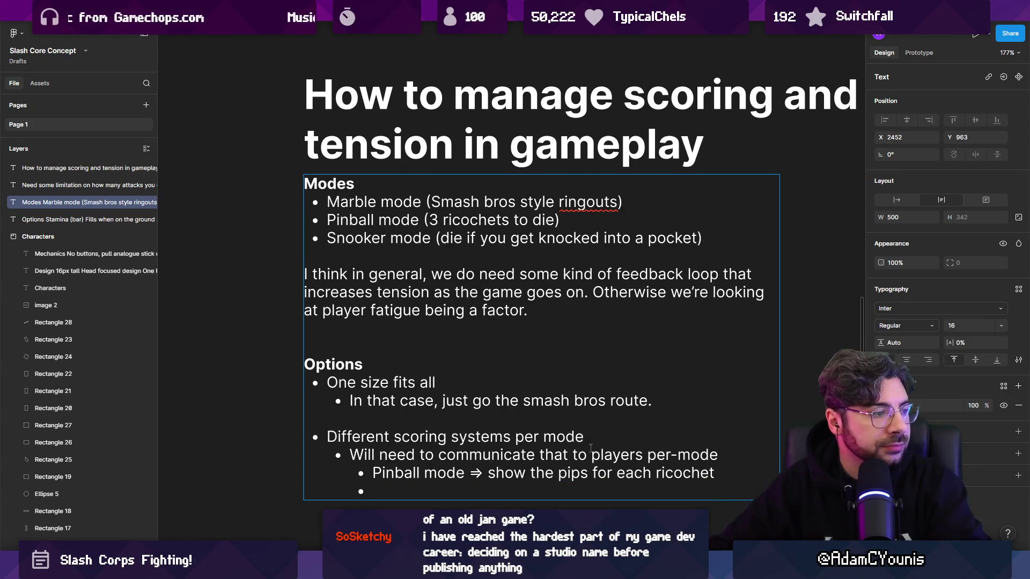
Step: Add 'Snooker mode ⇒ no stamina?' without the extra space, then start Unity's play mode
type("S")
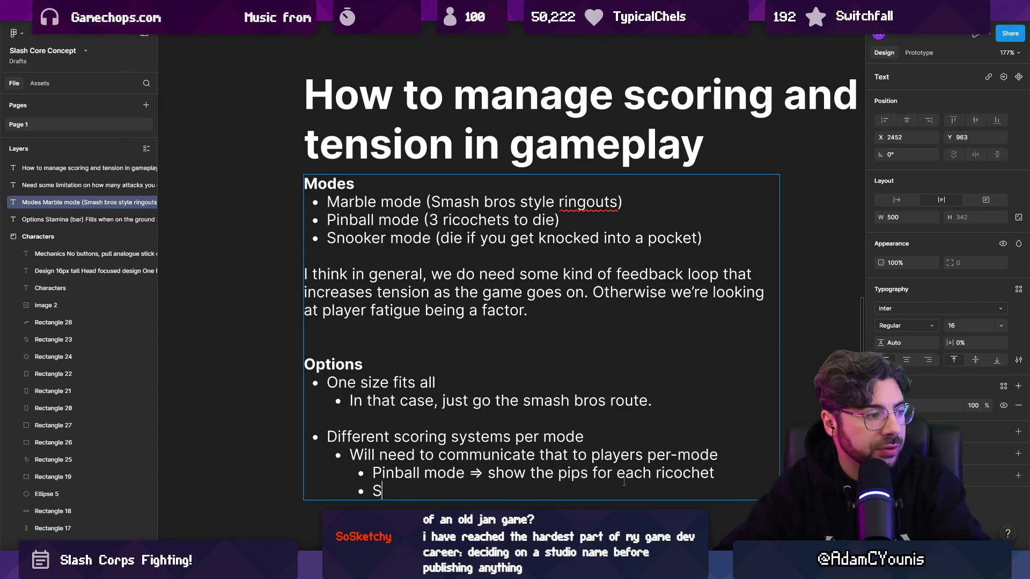
type("nooker mode  ⇒ no")
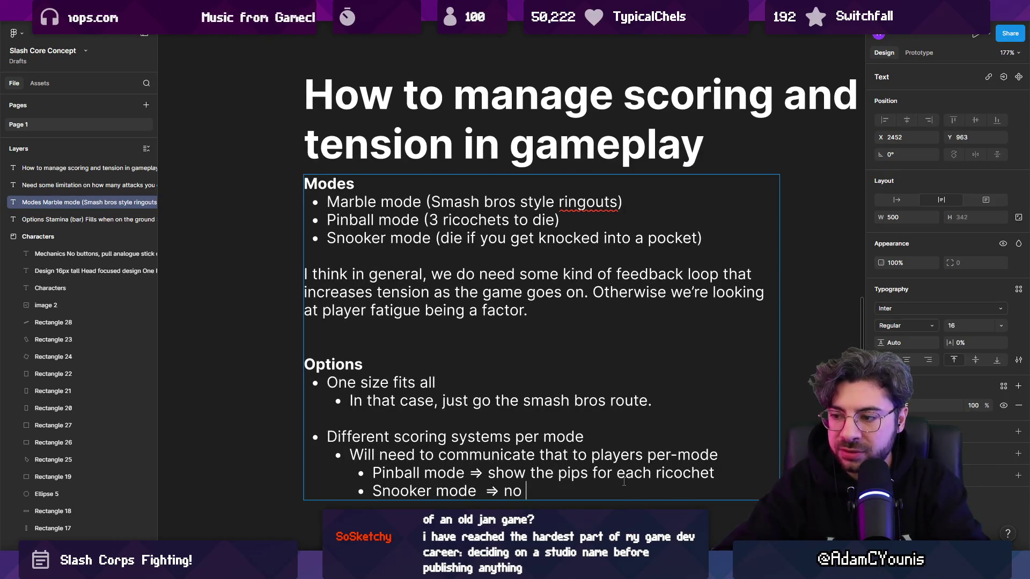
type("amina?")
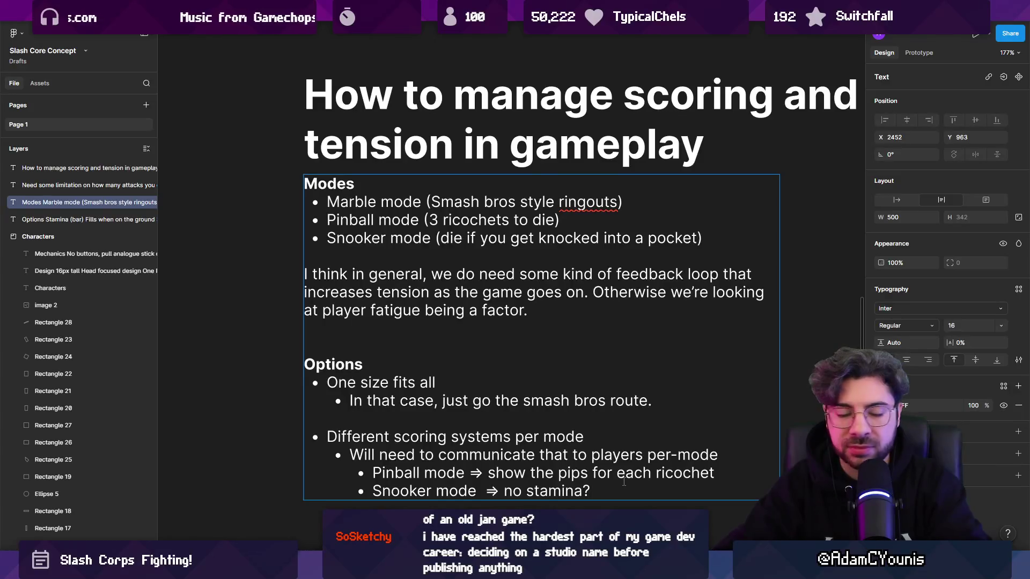
key("ctrl+shift+Left")
key("ctrl+shift+Left")
key("ctrl+shift+Left")
key("Left")
key("ctrl+Right")
key("Delete")
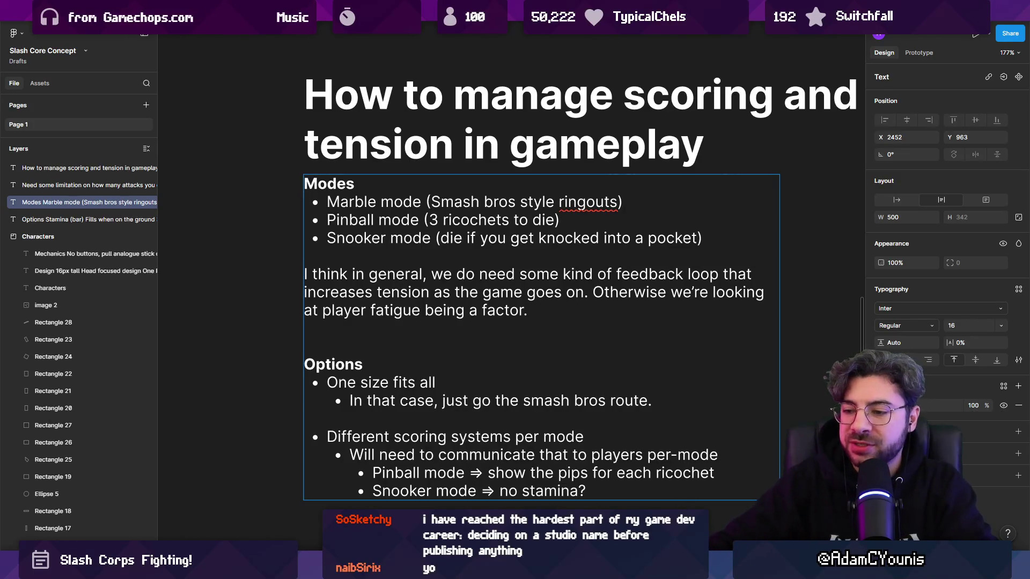
key("alt+Tab")
left_click(494, 32)
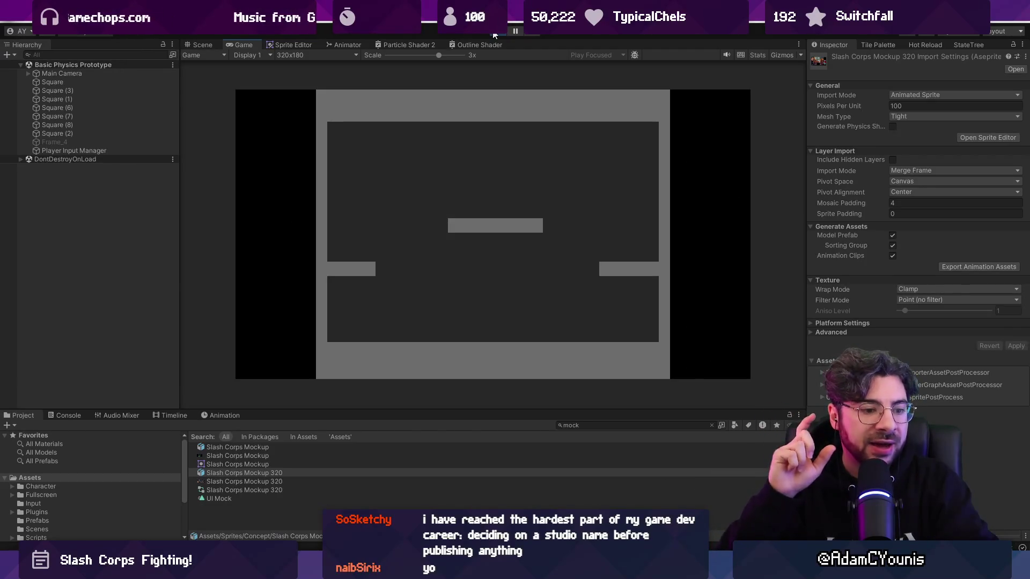
Step: Spawn a sword fighter into the running physics prototype's arena
left_click(555, 198)
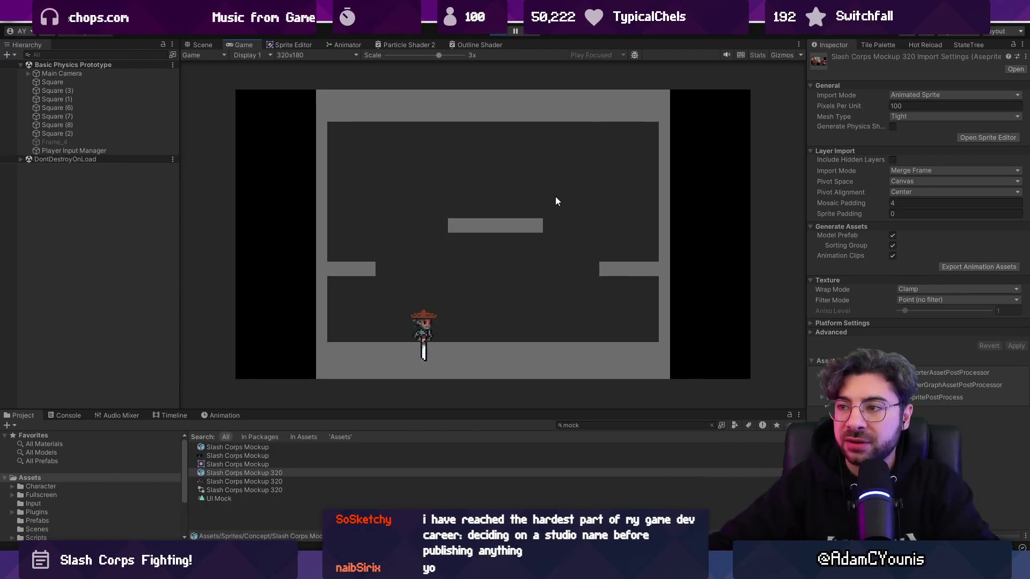
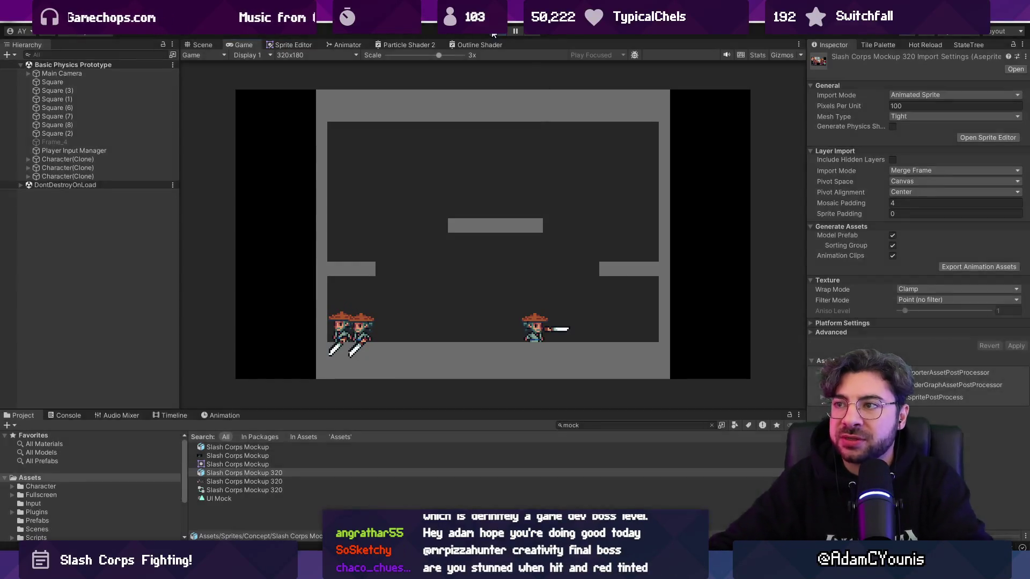
Step: Stop the arena playtest and switch over to the Figma design board
left_click(493, 33)
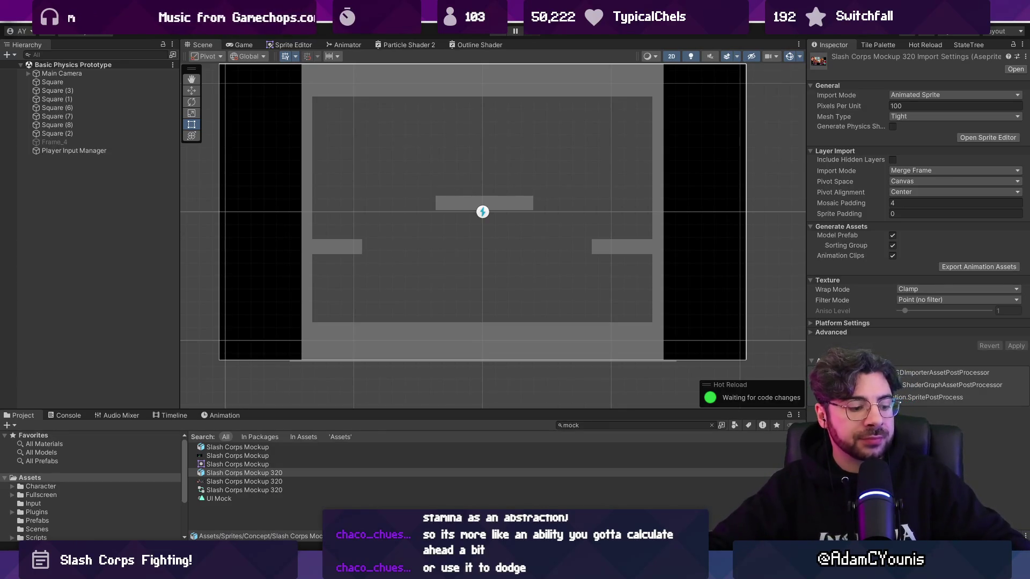
key("alt+Tab")
Step: Draw a new frame for the arena mockup and give it a dark grey fill
scroll(485, 343, "down", 5)
scroll(483, 327, "down", 5, "ctrl")
scroll(504, 306, "right", 2)
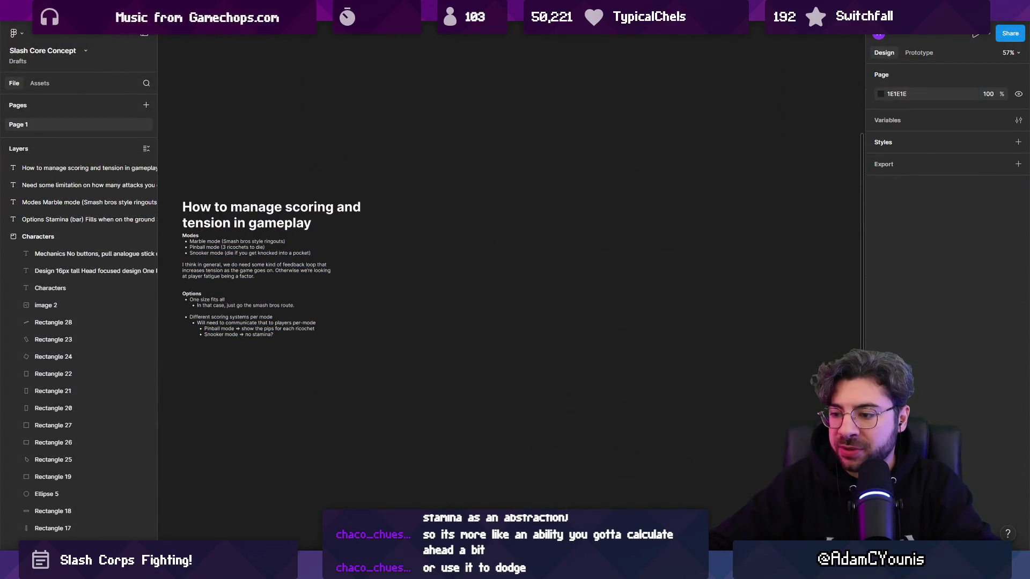
key("f")
mouse_move(458, 258)
left_mouse_down()
mouse_move(719, 368)
mouse_move(719, 388)
left_mouse_up()
scroll(724, 385, "up", 5, "ctrl")
left_click(880, 326)
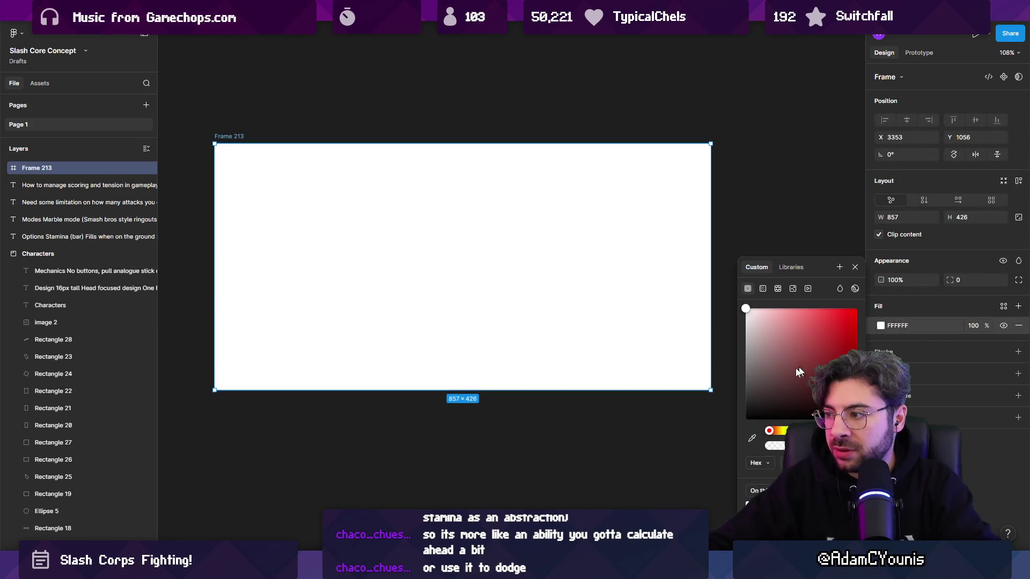
left_click_drag(778, 322, 666, 412)
left_click(465, 483)
Step: Add a light-grey platform bar, a 510×510 outlined ring and a 38×38 square at its centre
mouse_move(353, 315)
left_mouse_down()
mouse_move(551, 340)
mouse_move(511, 337)
left_mouse_up()
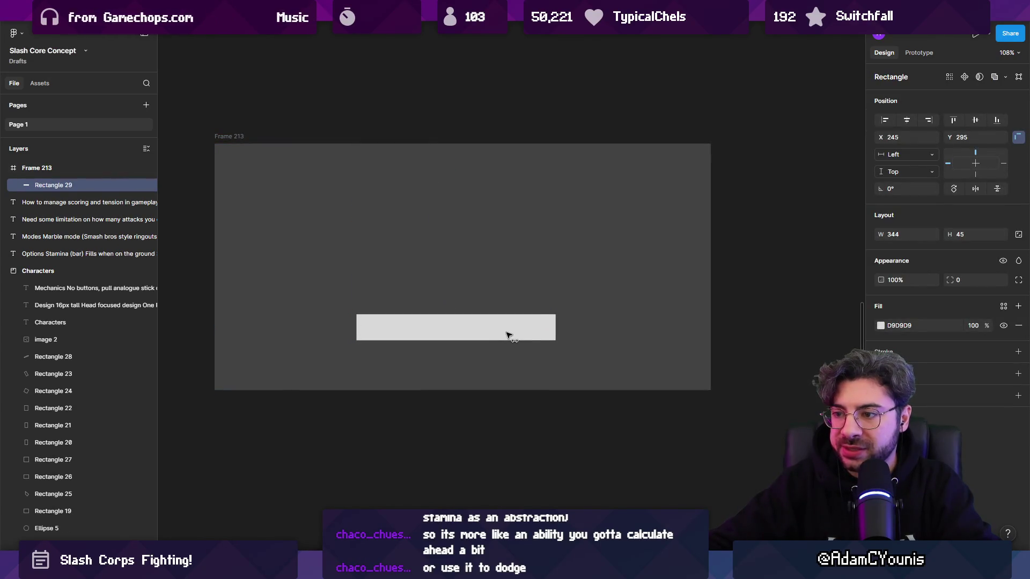
key("Escape")
left_click(485, 558)
left_click(499, 471)
mouse_move(305, 173)
left_mouse_down()
mouse_move(552, 340)
mouse_move(520, 352)
mouse_move(587, 408)
left_mouse_up()
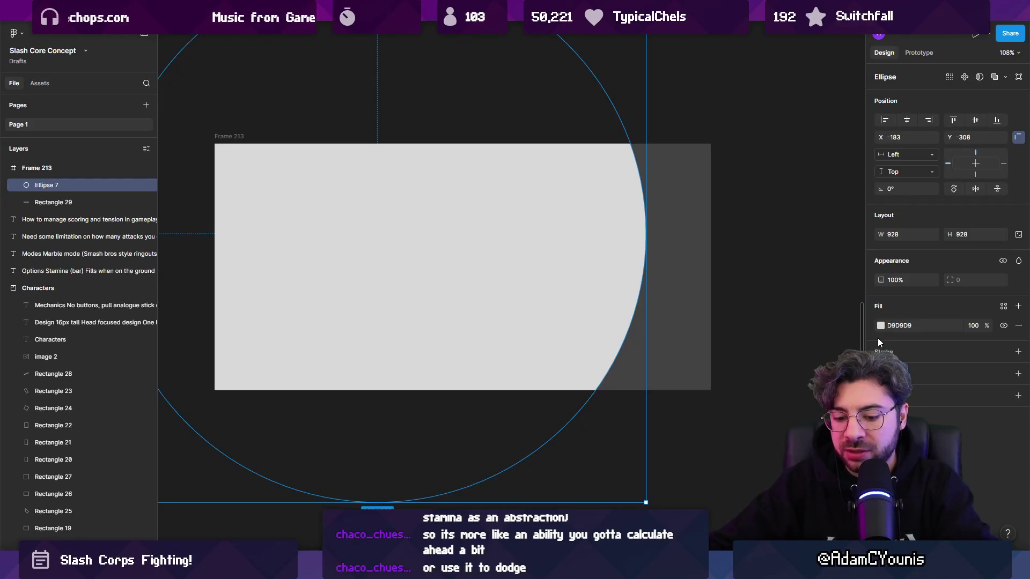
key("shift+x")
left_click_drag(945, 364, 954, 364)
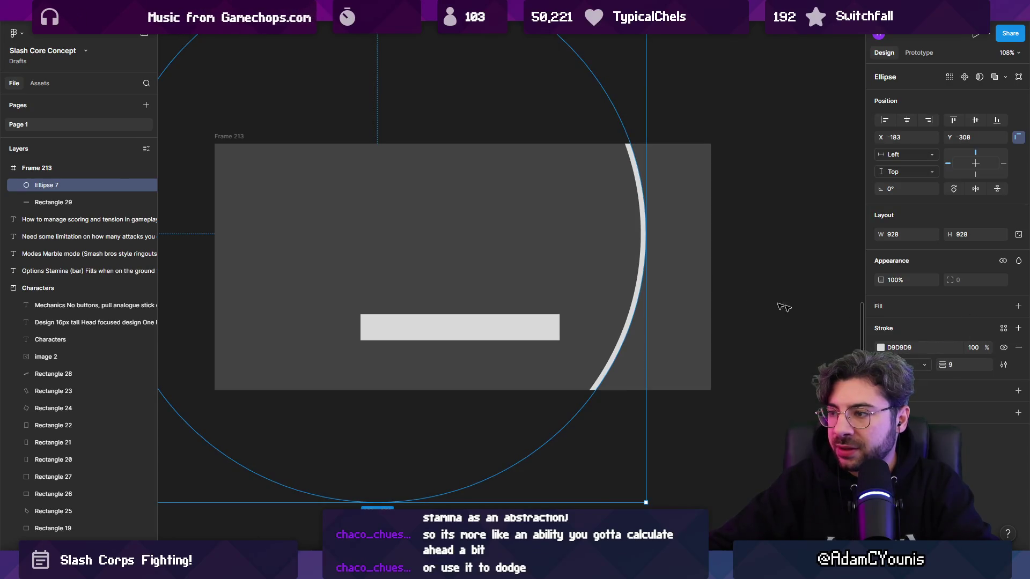
left_click_drag(646, 503, 524, 384)
left_click_drag(349, 220, 357, 248)
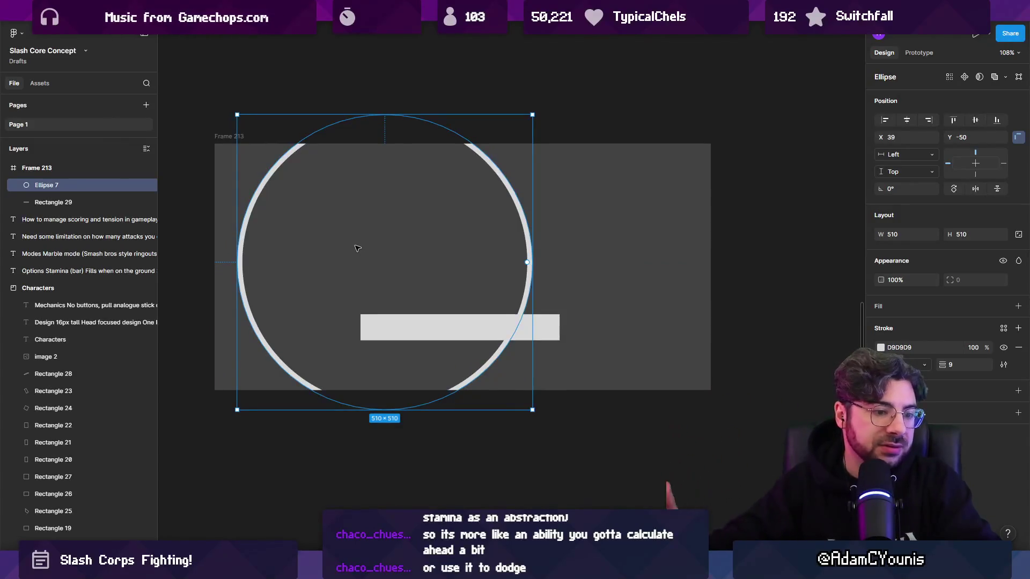
key("r")
left_click_drag(386, 247, 409, 269)
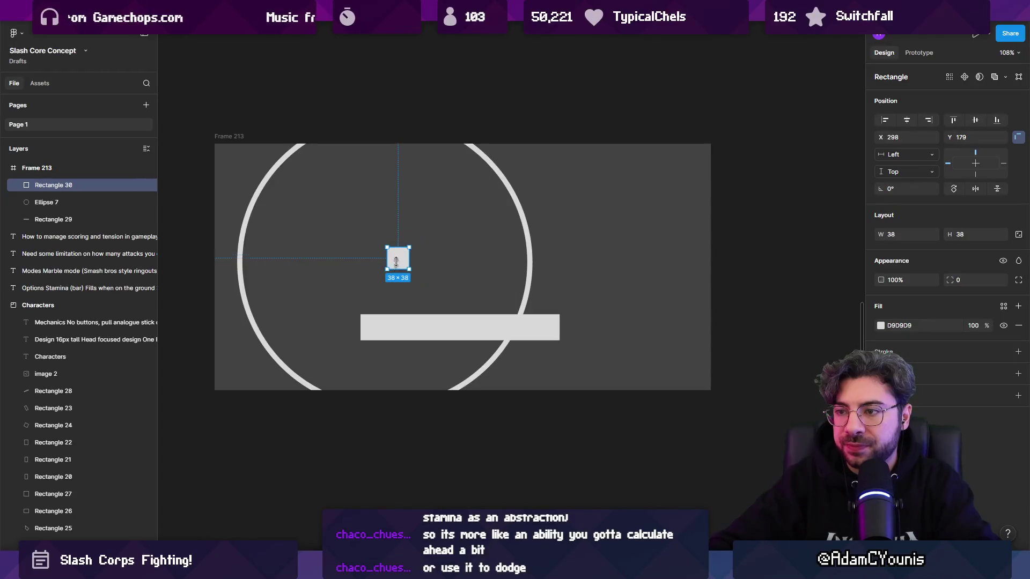
Step: Slant the small square into a parallelogram by moving its bottom points
scroll(396, 263, "up", 5)
double_click(395, 268)
left_click_drag(338, 283, 486, 331)
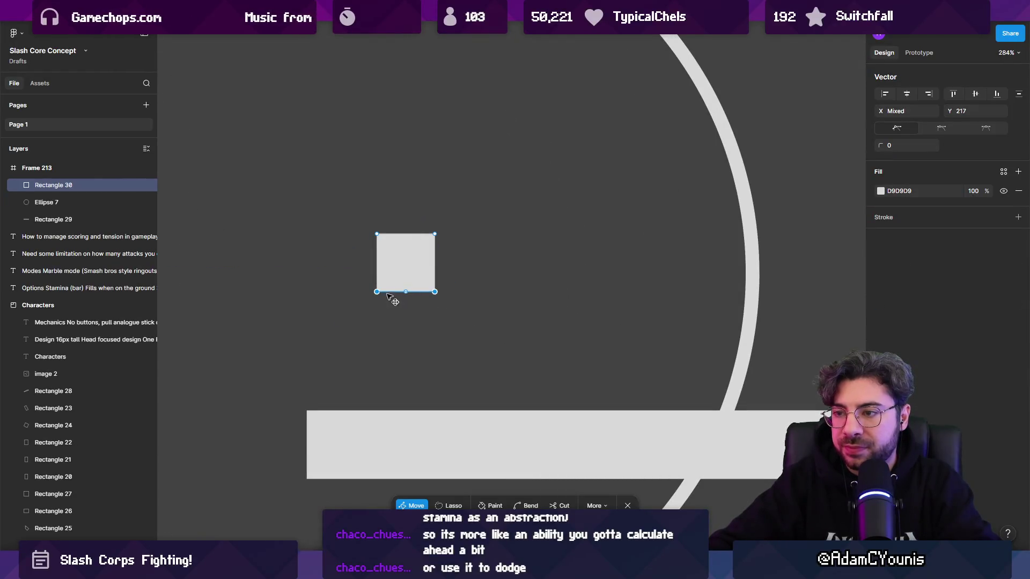
mouse_move(431, 293)
left_mouse_down()
mouse_move(446, 294)
mouse_move(428, 230)
left_mouse_up()
key("Escape")
Step: Draw a curved slash arc with the Pen tool and give it a 15 stroke
scroll(448, 293, "down", 5)
key("p")
left_click(455, 258)
left_click(499, 336)
key("Escape")
mouse_move(483, 308)
left_mouse_down()
mouse_move(497, 280)
mouse_move(487, 286)
left_mouse_up()
left_click_drag(936, 231, 909, 236)
key("Escape")
key("shift+2")
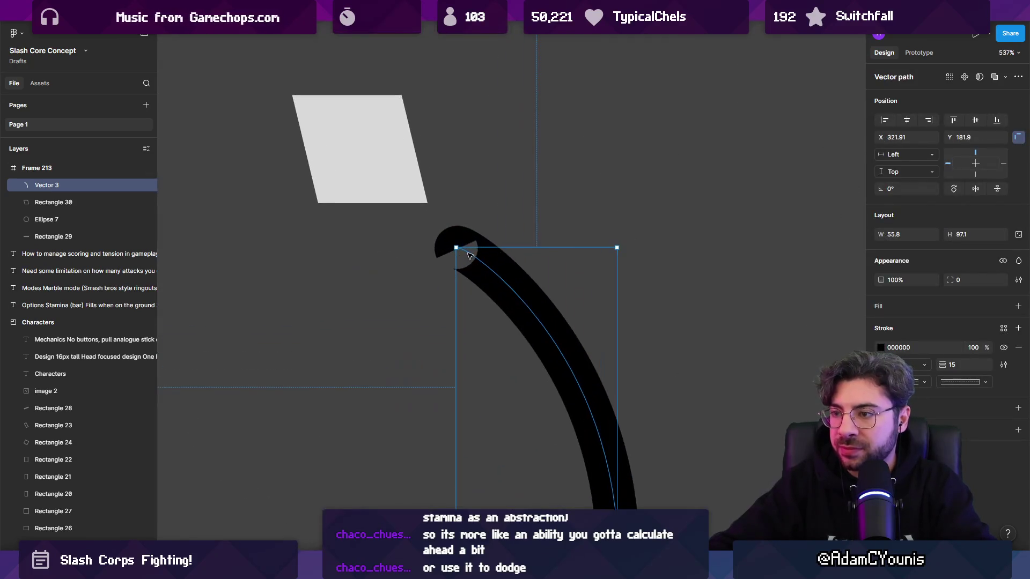
key("Return")
key("ctrl")
left_click(457, 251)
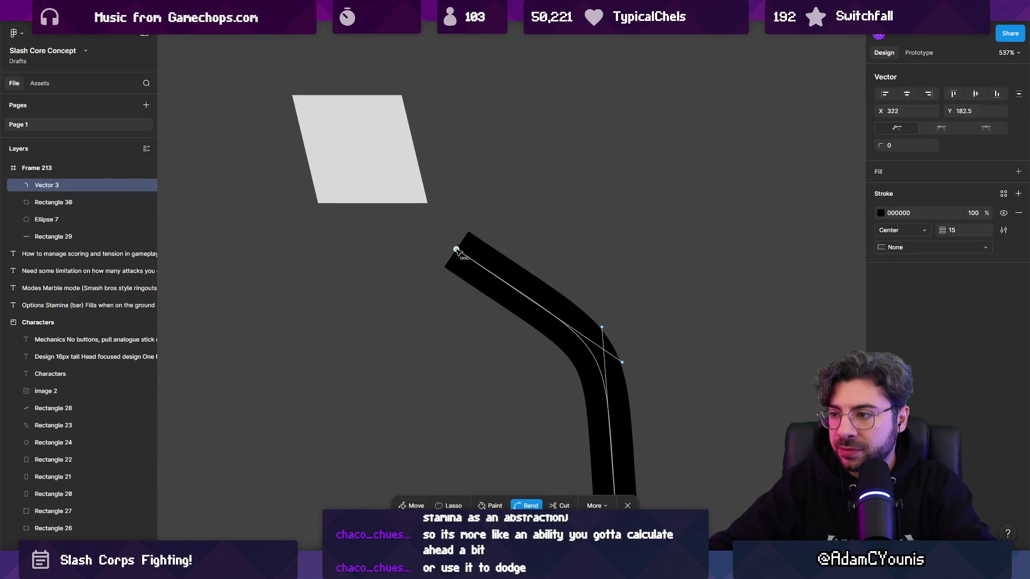
key("ctrl+z")
key("Escape")
Step: Nudge the arc into place, send it behind the shapes and colour its stroke A3A3A3
scroll(502, 279, "down", 10)
left_click_drag(501, 279, 497, 271)
key("Escape")
left_click(498, 272)
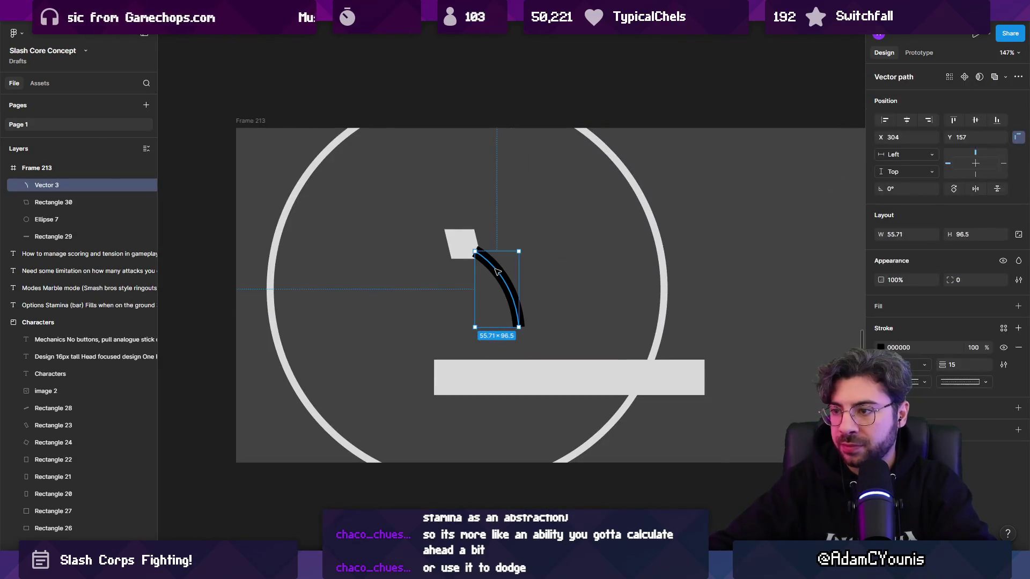
key("ctrl+shift+bracketleft")
left_click(880, 347)
left_click_drag(815, 346, 722, 360)
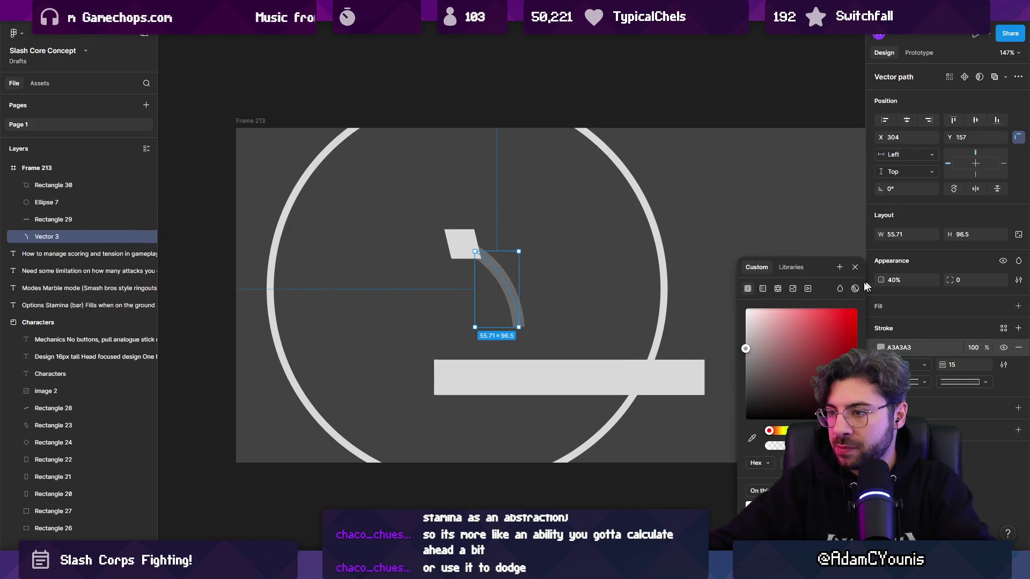
key("Escape")
key("Escape")
Step: Centre the frame on the canvas and switch back to Unity
scroll(506, 372, "down", 10)
left_click(428, 311)
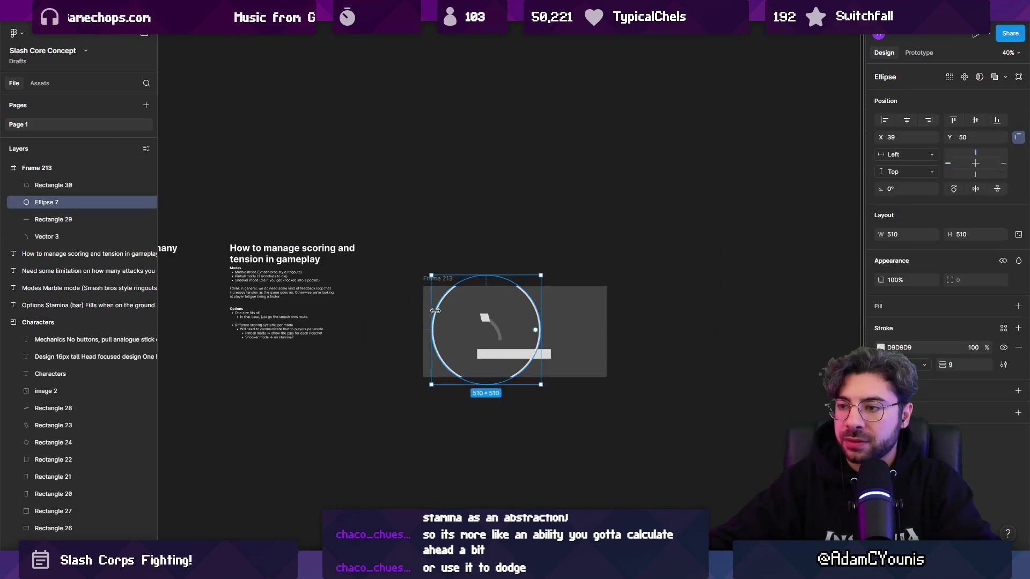
key("Escape")
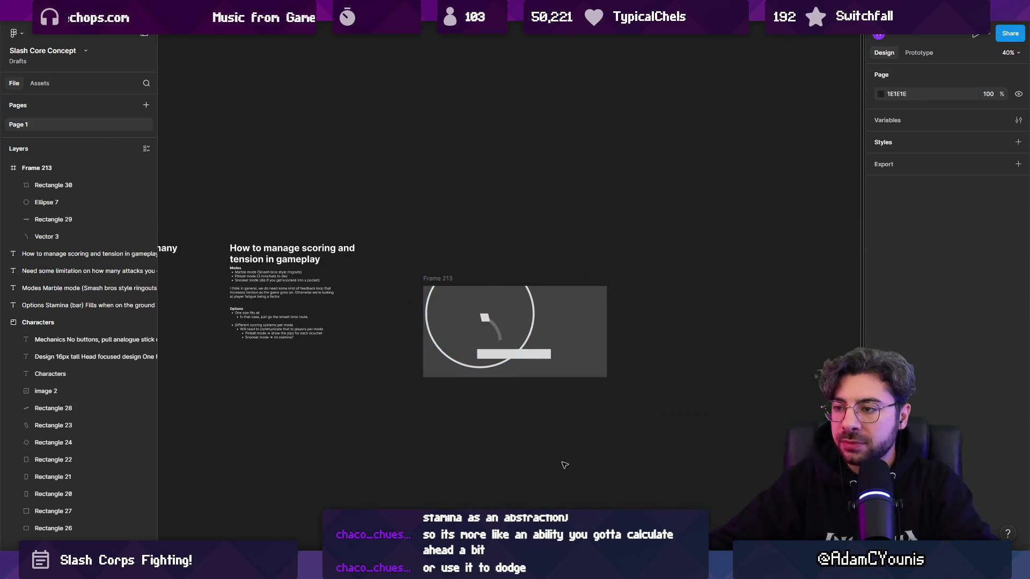
scroll(521, 333, "up", 5)
left_click_drag(521, 337, 490, 330)
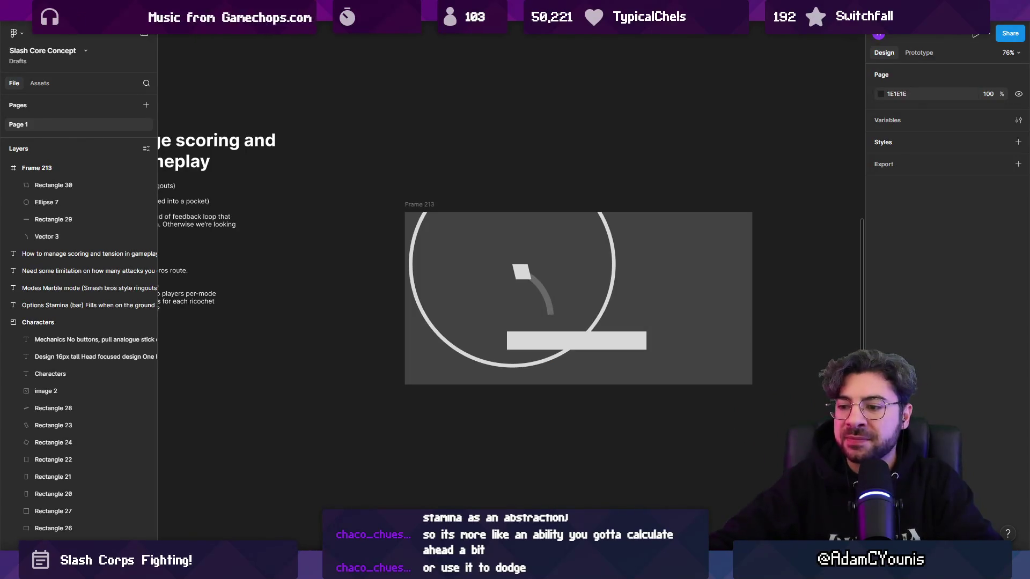
key("alt+Tab")
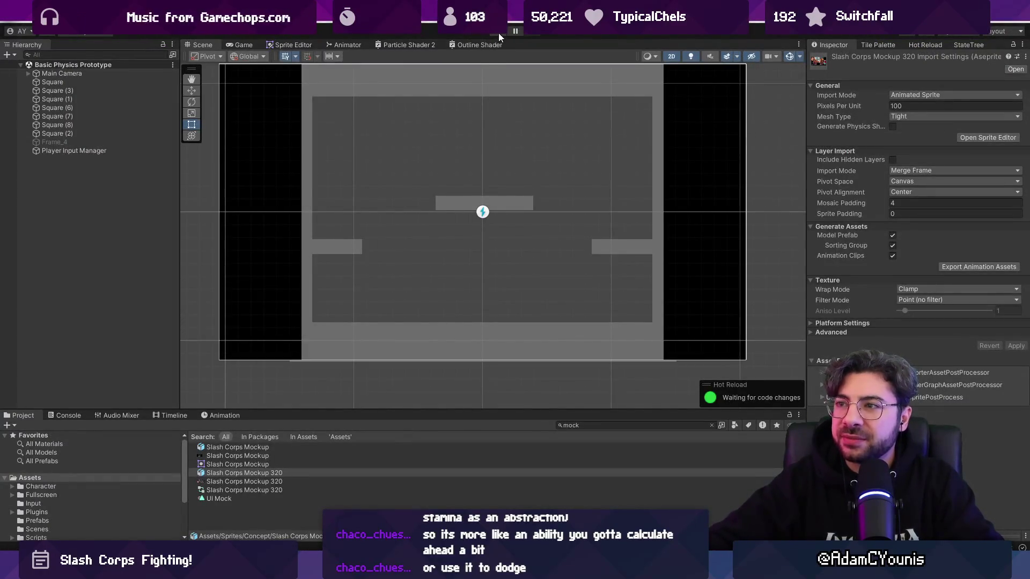
Step: Playtest the arena maximized, dashing and slashing at the other samurai, then restore the editor layout
left_click(498, 34)
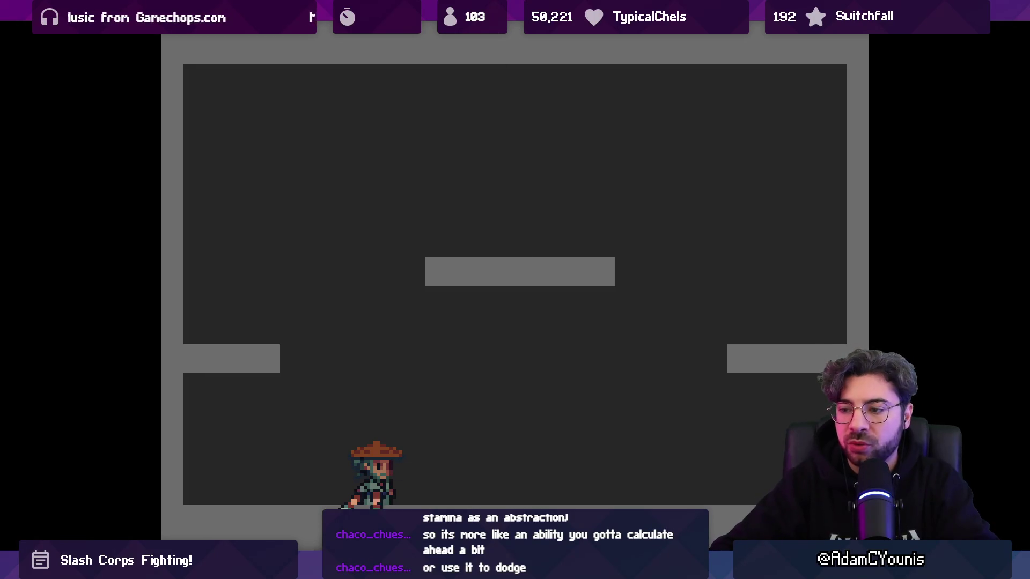
left_click(495, 51)
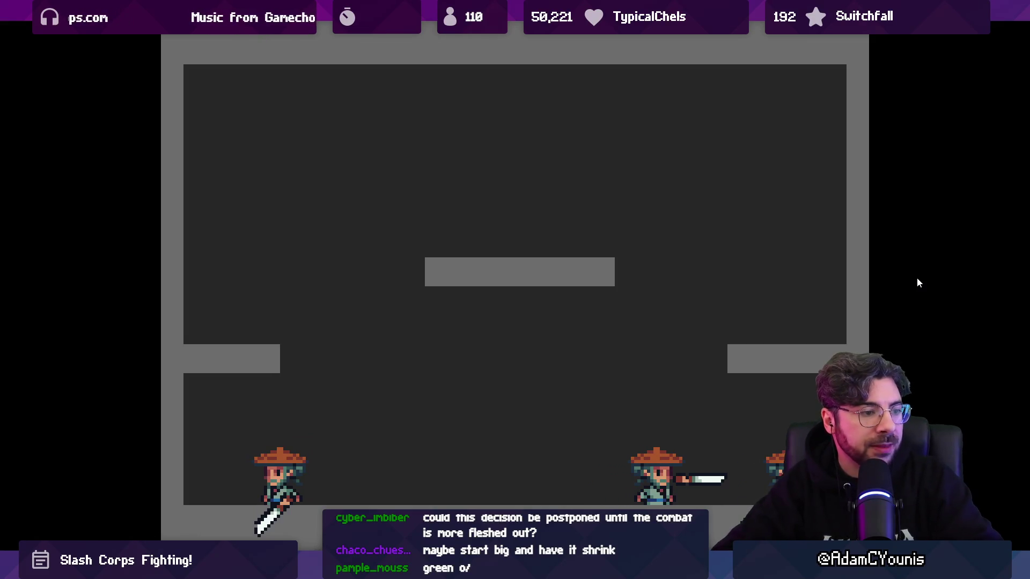
key("shift+space")
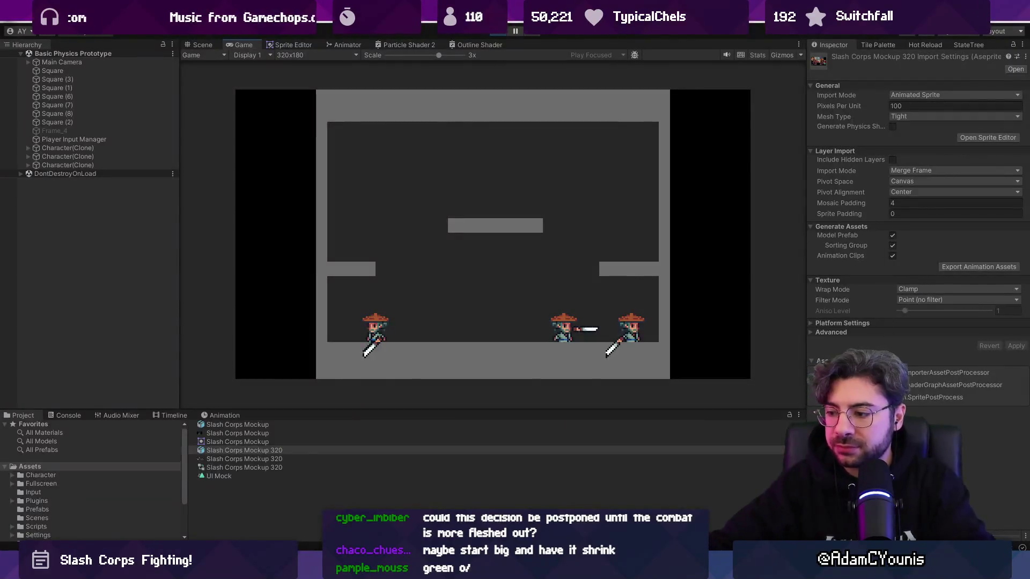
Step: Launch VS Code, open the recent Clinkers project, then select row 76 in the rewards sheet
key("super")
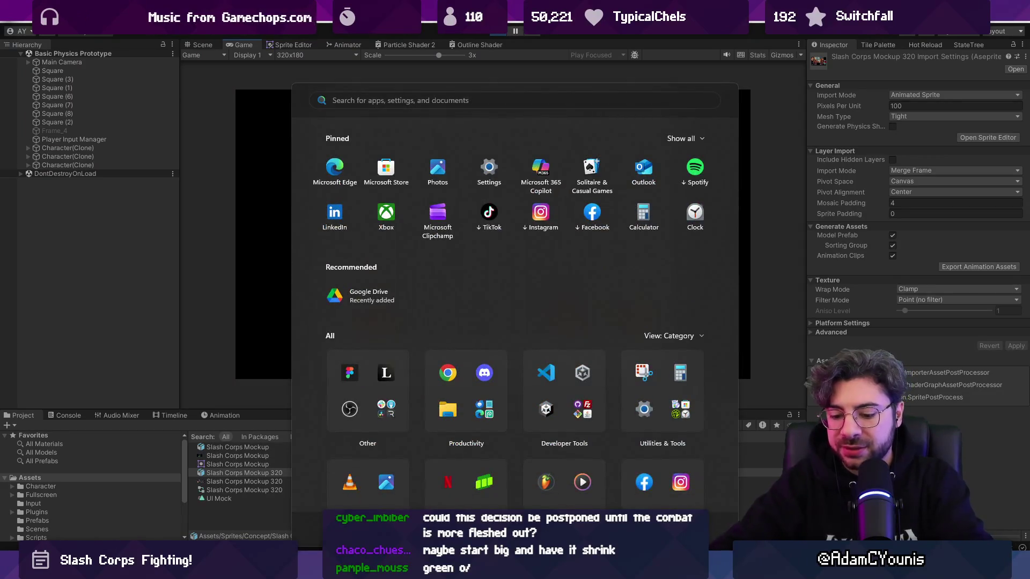
type("vs")
key("BackSpace")
key("Return")
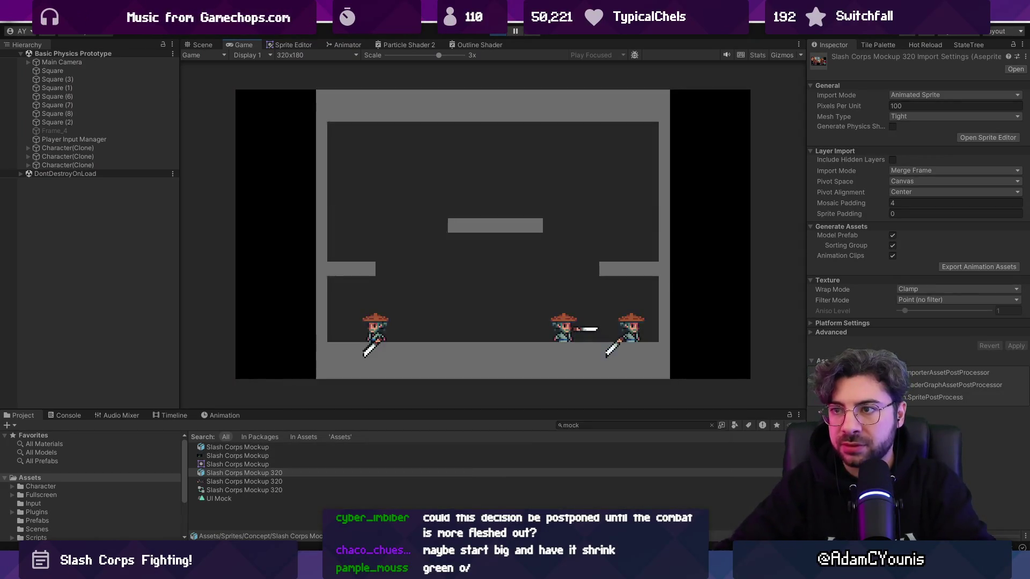
left_click(220, 85)
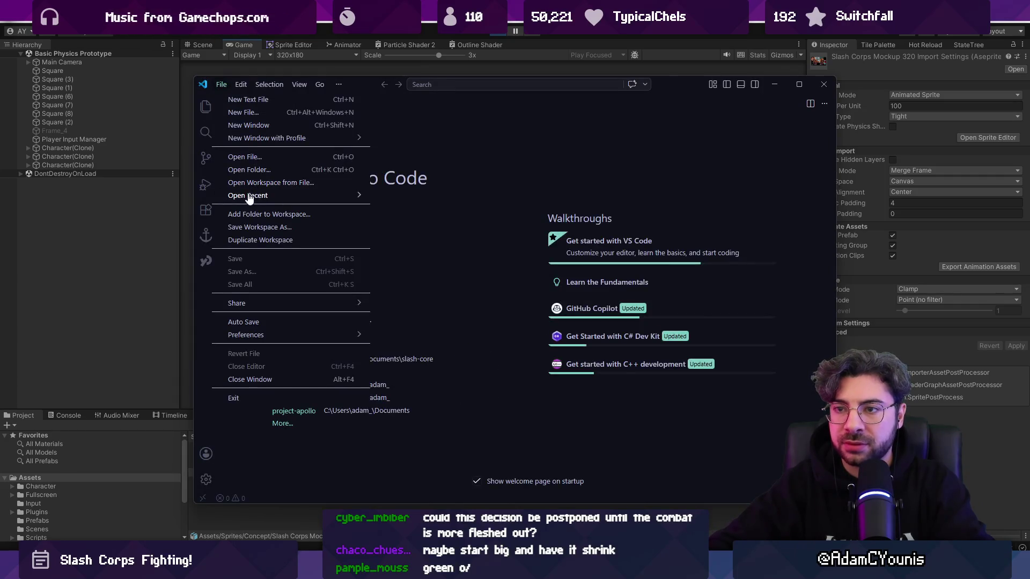
mouse_move(248, 195)
left_click(427, 274)
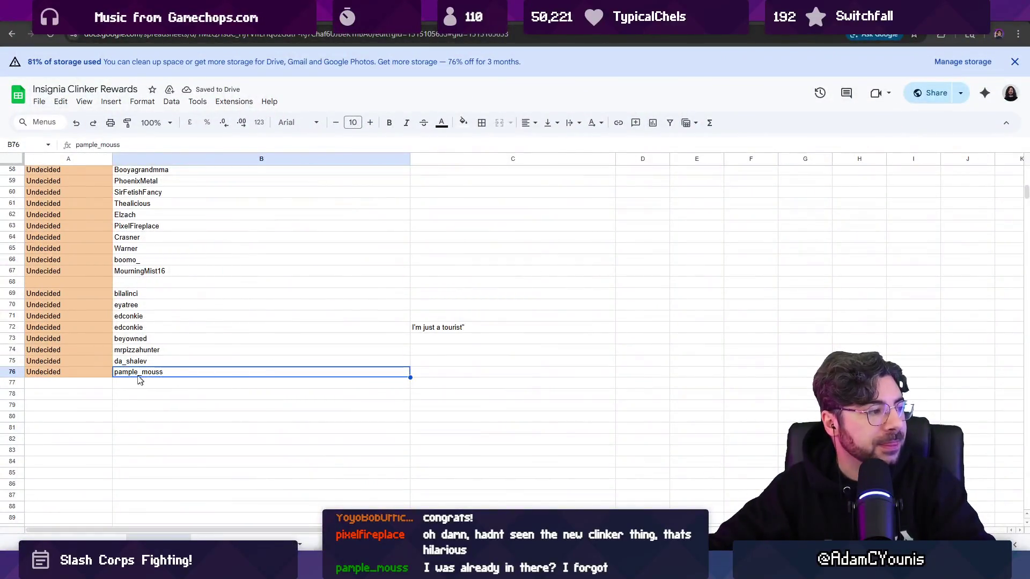
left_click(13, 370)
Step: Select empty cell B80, close the Clinkers sketch and VS Code, and pause media playback
left_click(314, 416)
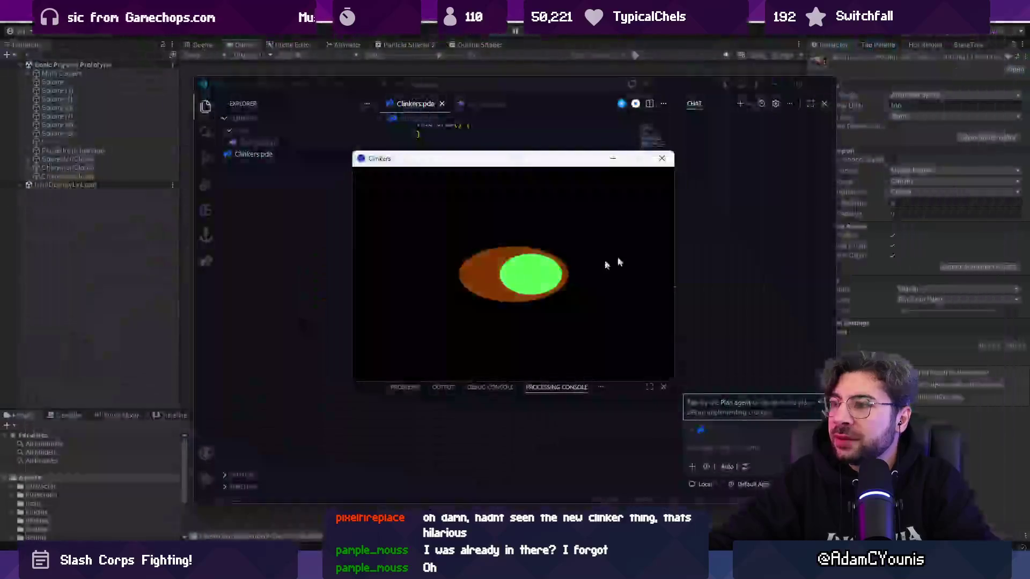
left_click(665, 159)
left_click(820, 86)
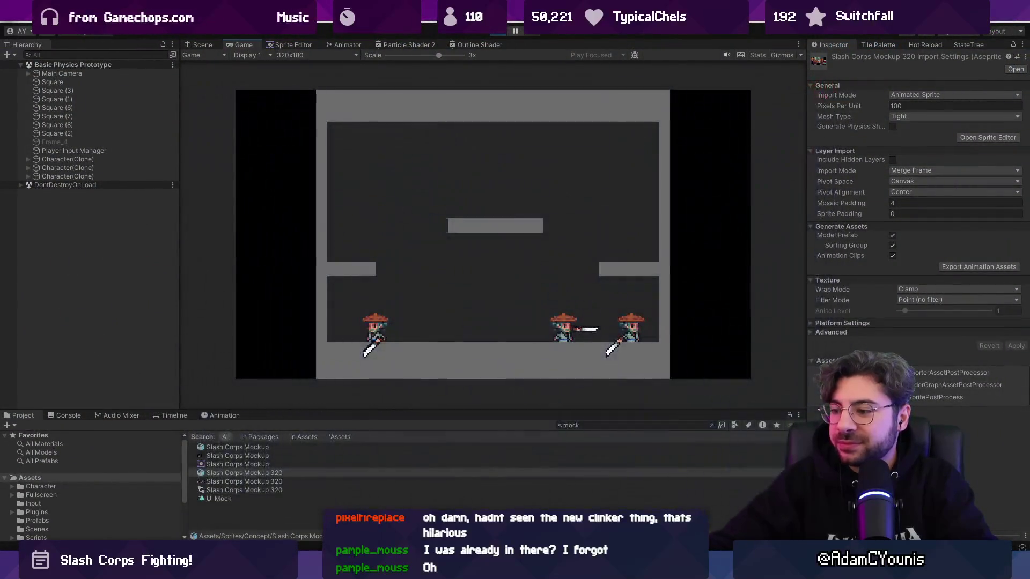
left_click(483, 477)
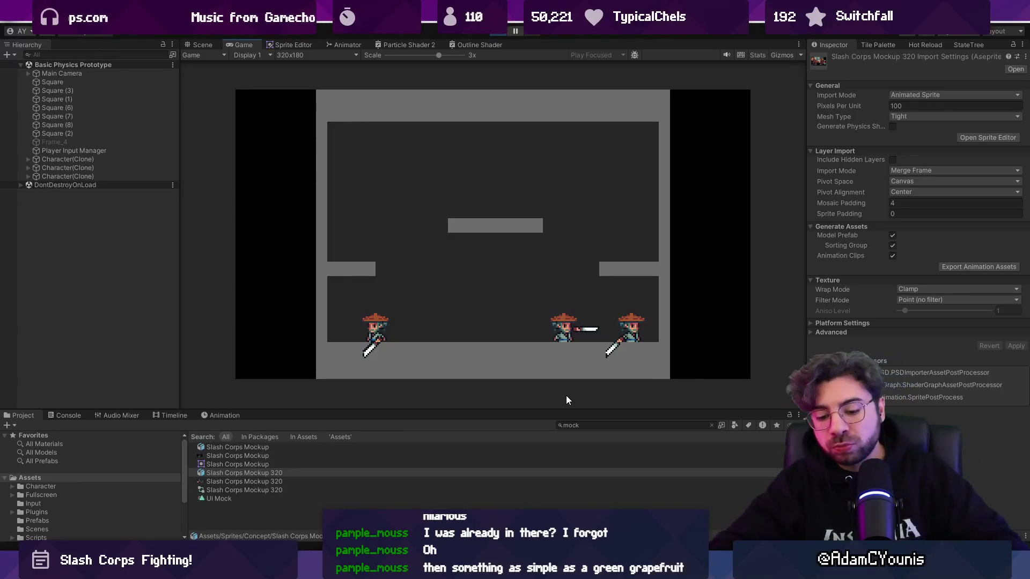
Step: Search the system for 'ch' to bring up Google Chrome
key("super")
type("c")
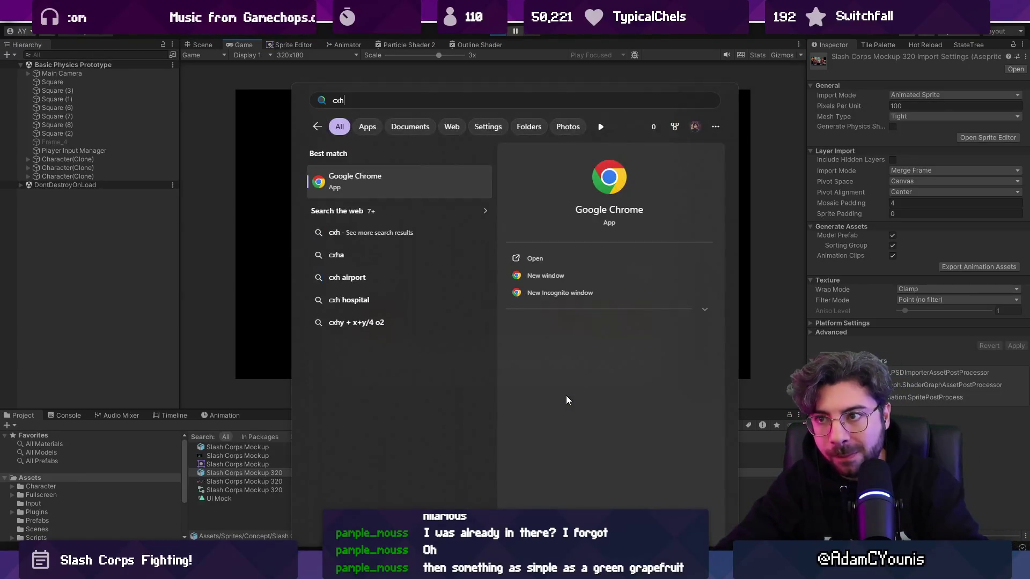
type("h")
key("Escape")
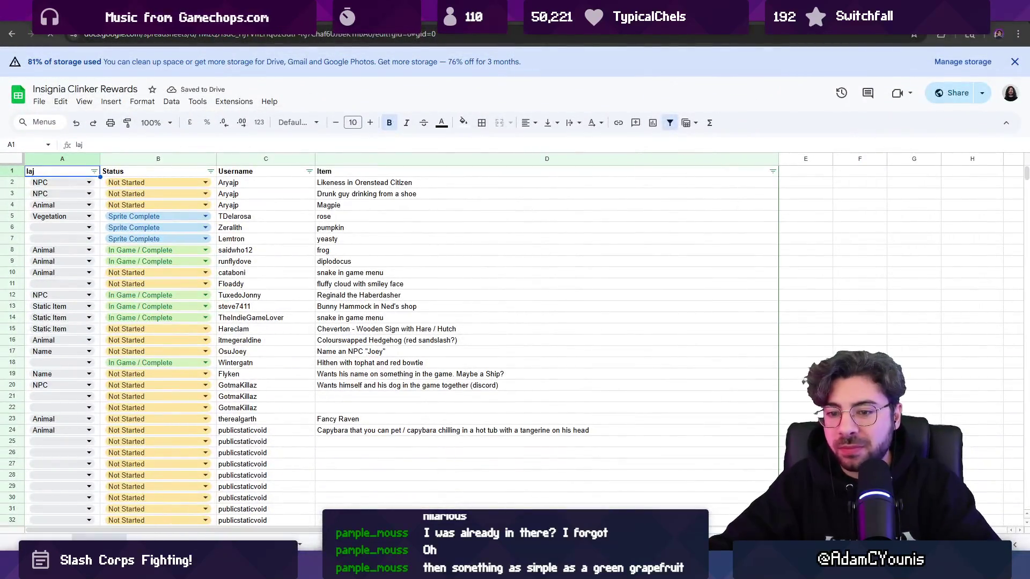
Step: Clear the viewer's row 76 entry from the Undecided sheet
left_click(124, 544)
scroll(61, 294, "down", 15)
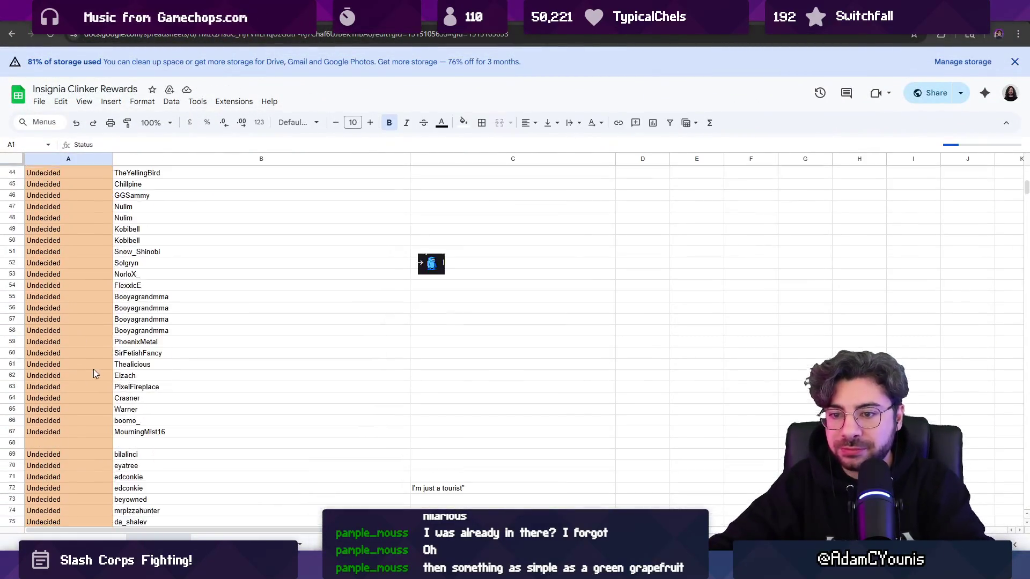
scroll(103, 356, "up", 5)
left_click(12, 372)
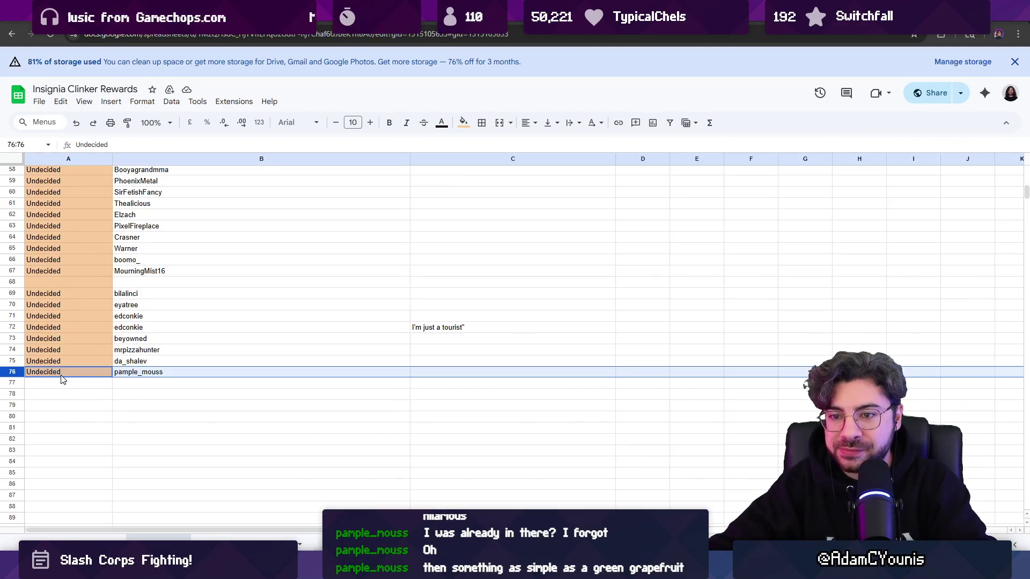
key("Delete")
Step: In the main tracker's row 181, enter the viewer's username and the Green Grapefruit request
left_click(86, 545)
scroll(179, 412, "down", 20)
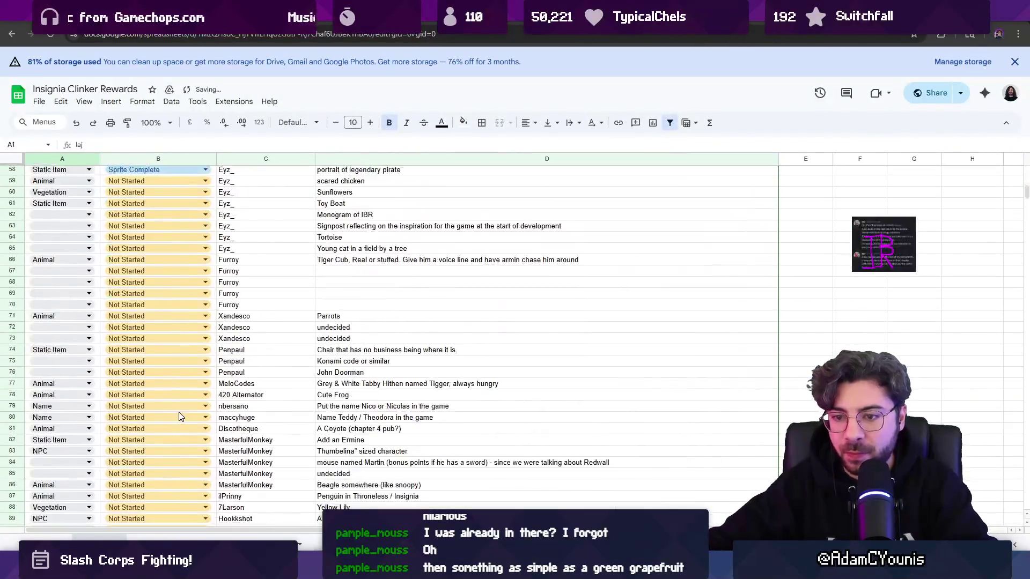
scroll(158, 429, "down", 10)
scroll(145, 410, "up", 7)
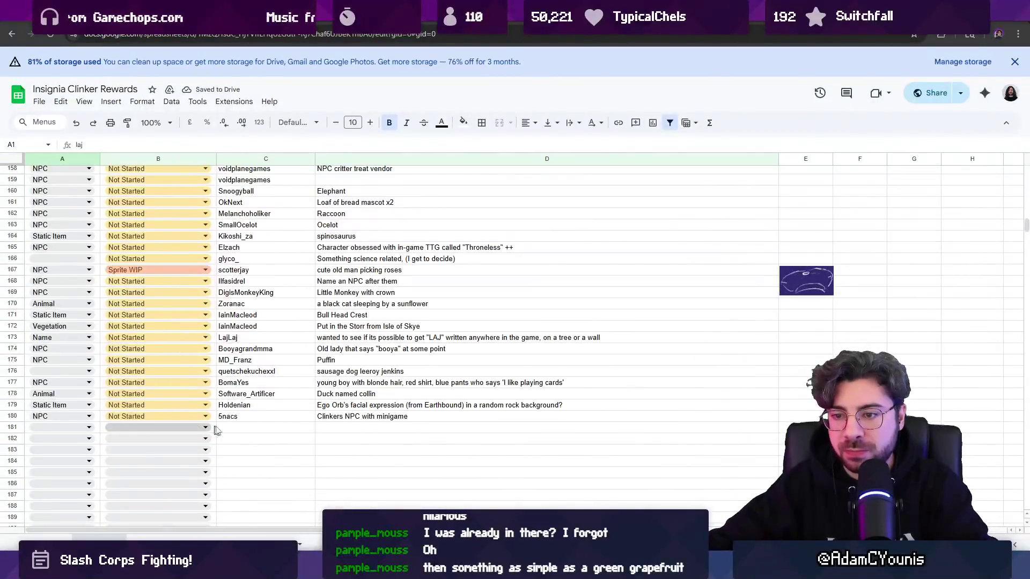
left_click(242, 430)
type("Pample_mouss")
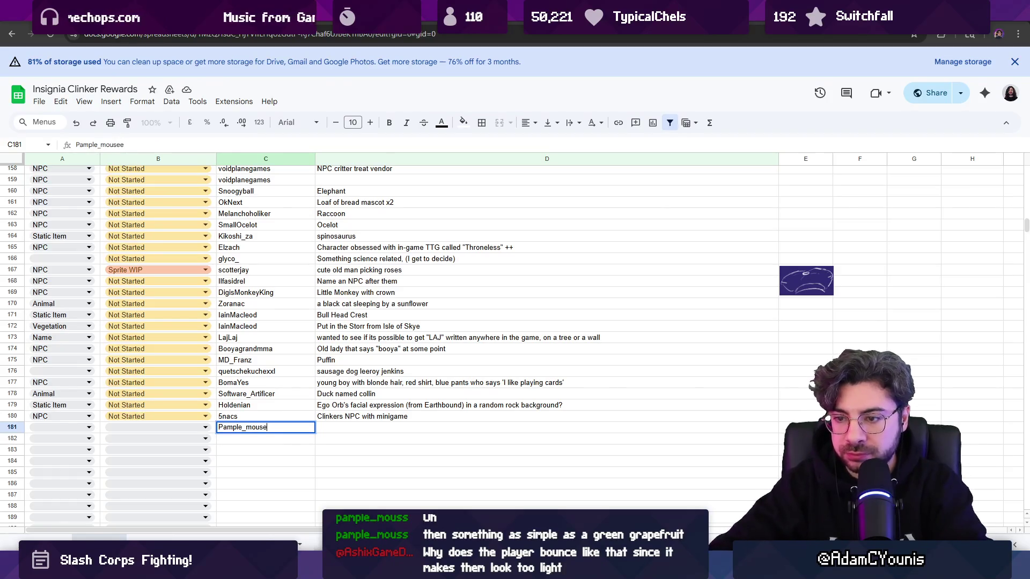
key("Tab")
type("Gre")
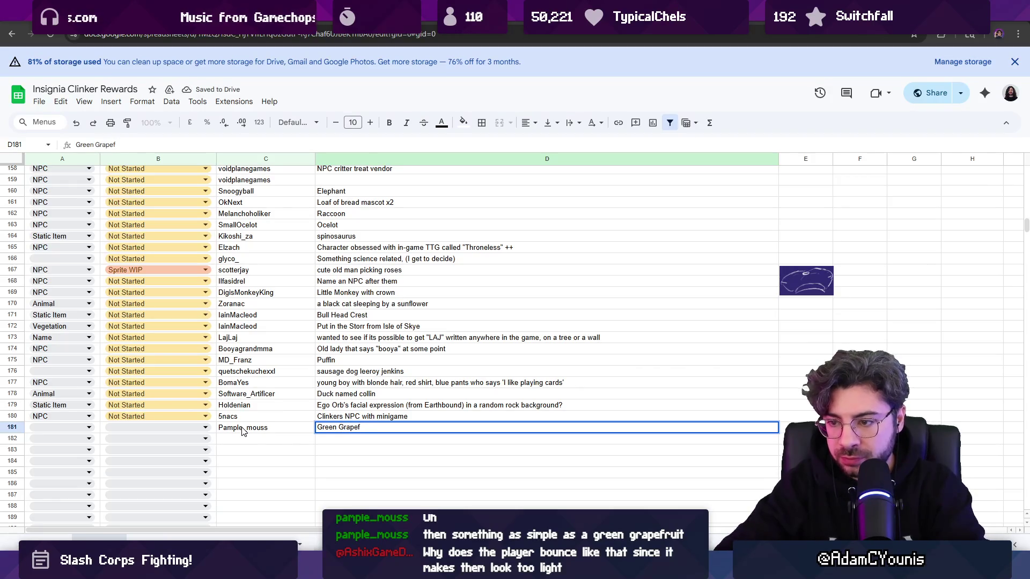
key("shift+Tab")
key("shift+Tab")
Step: Set row 181's status to Not Started and category to Static Item, then return to Unity
key("Return")
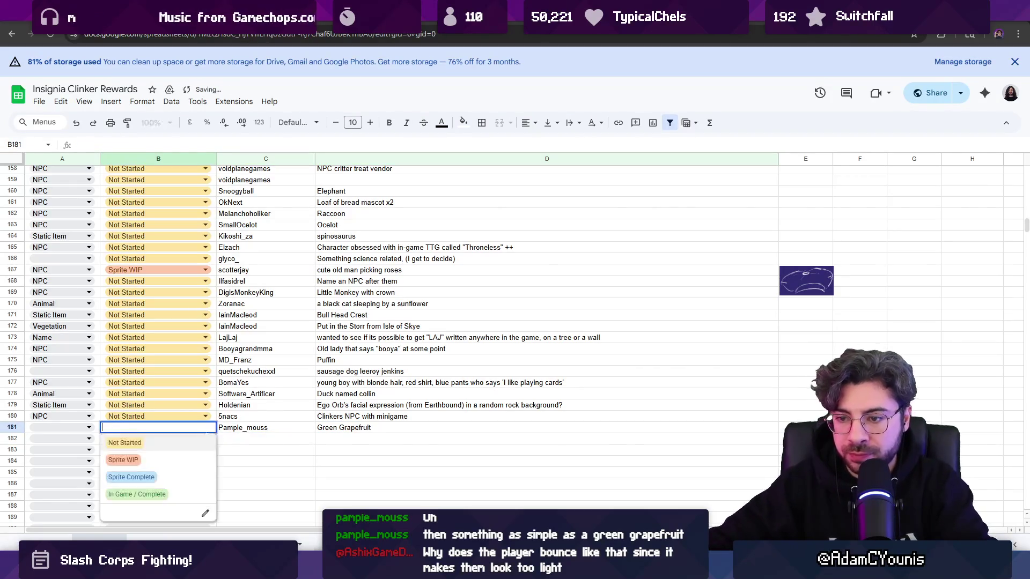
left_click(189, 448)
key("shift+Tab")
key("Return")
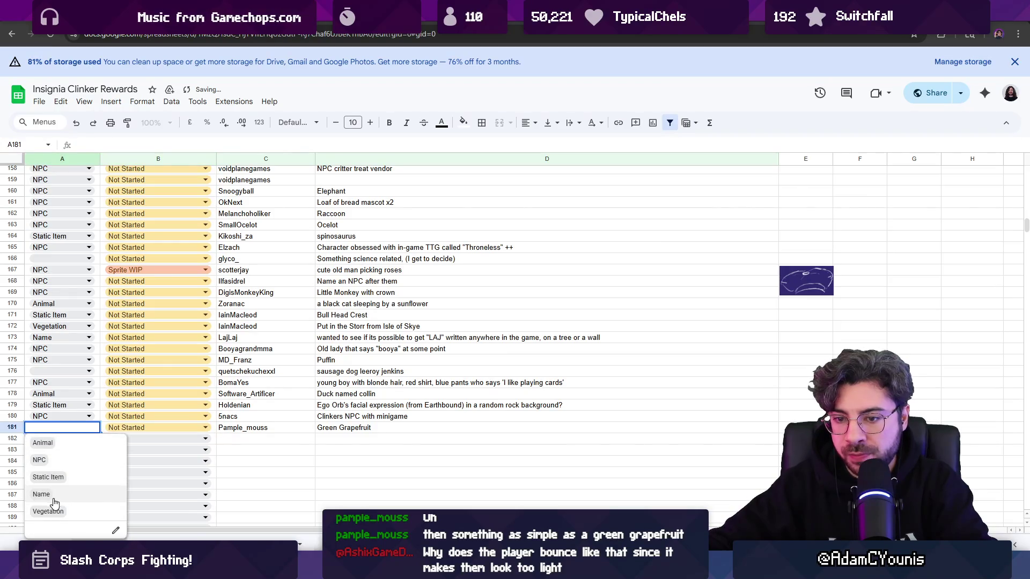
left_click(48, 477)
left_click(289, 456)
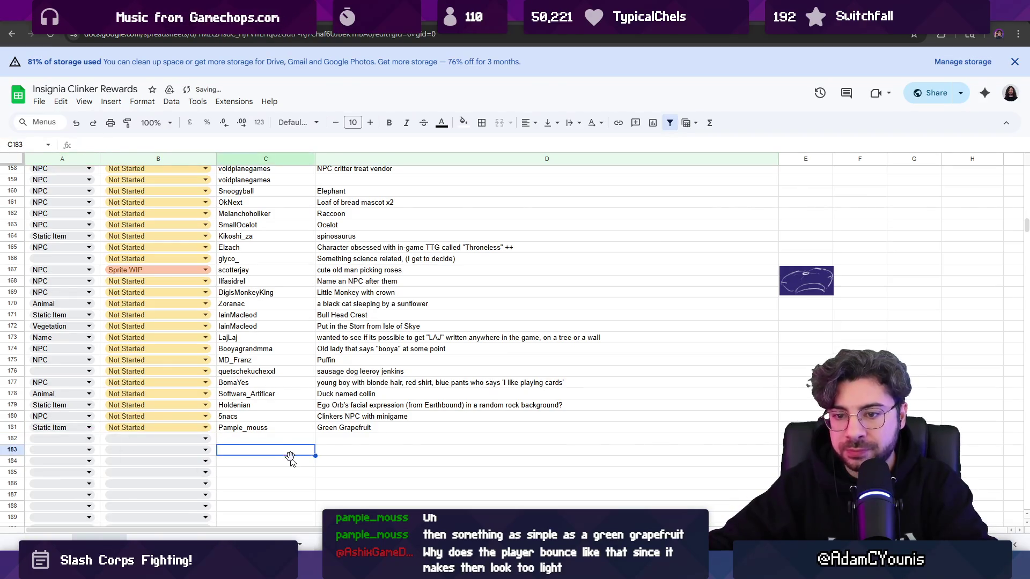
key("alt+Tab")
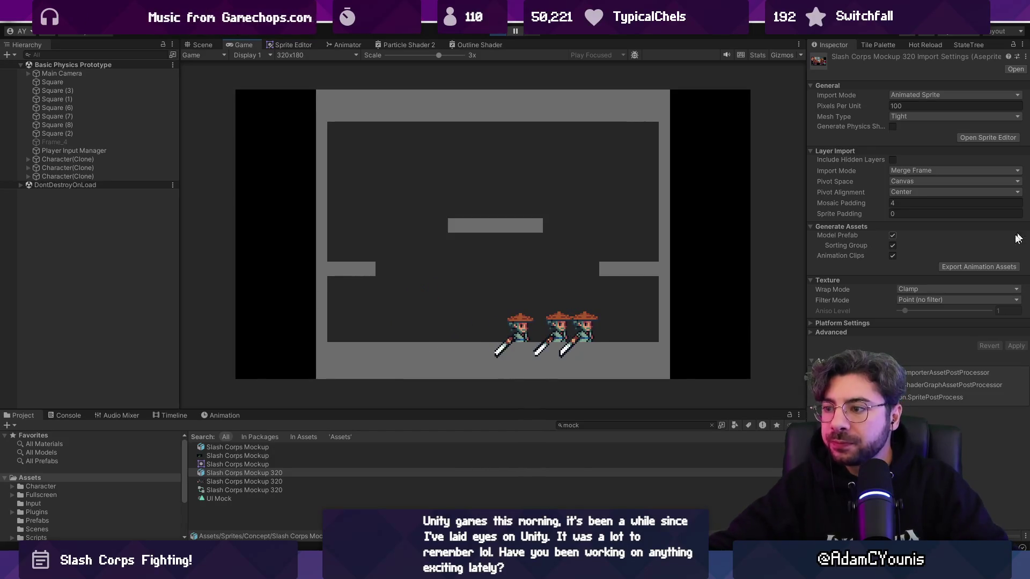
Step: Stop the playtest and bring up the Figma design notes
left_click(503, 32)
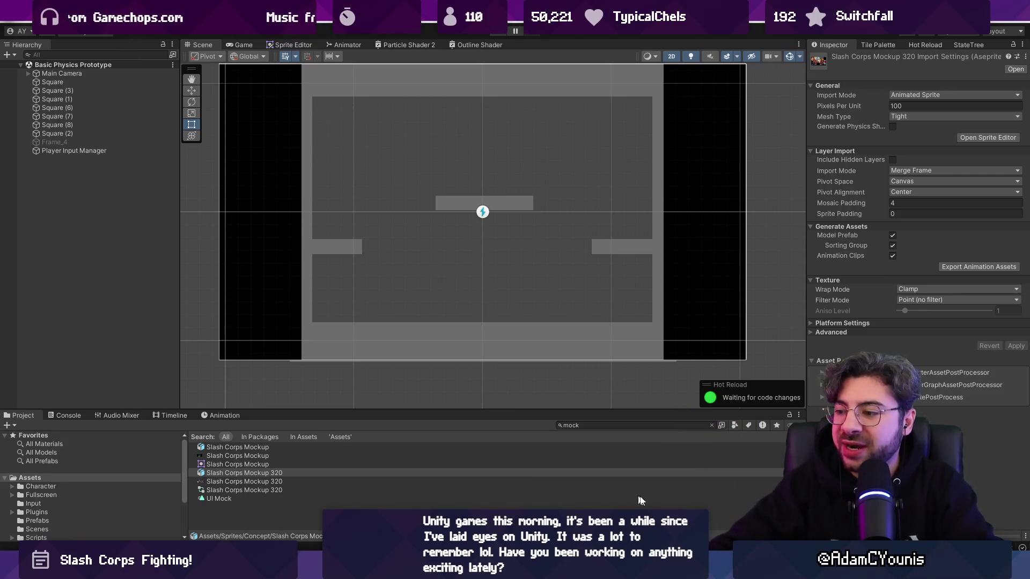
key("alt+Tab")
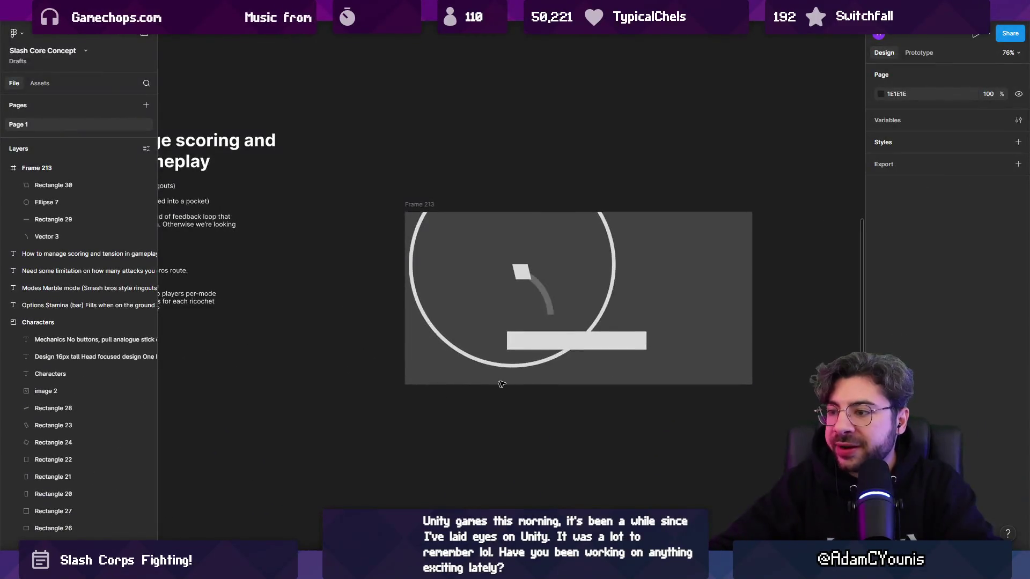
Step: Select the scoring and tension notes and delete an accidental duplicate of them
scroll(630, 403, "left", 5)
scroll(483, 322, "down", 3)
scroll(462, 308, "up", 5)
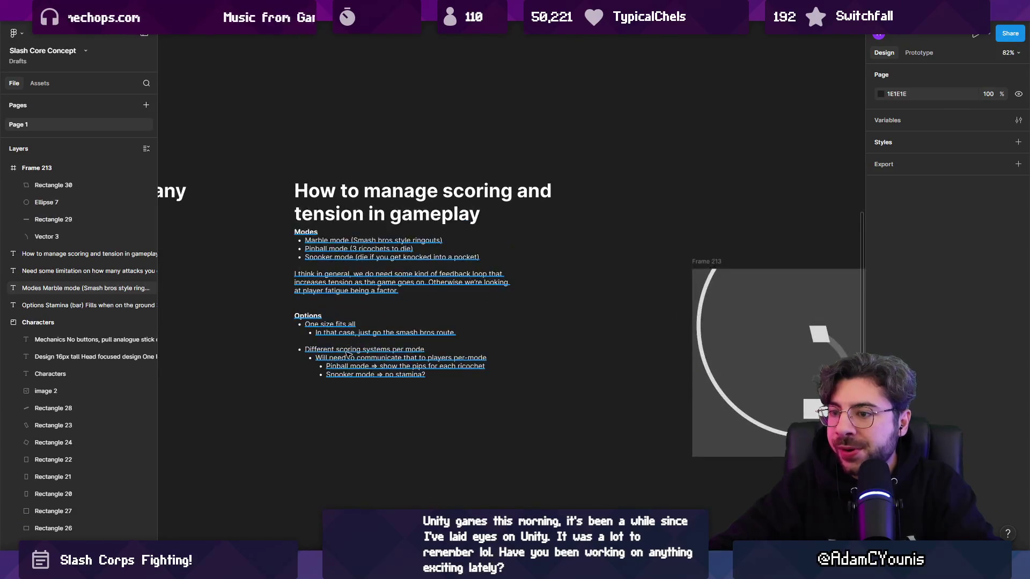
left_click(462, 309)
key("ctrl+d")
key("Return")
scroll(467, 381, "up", 2)
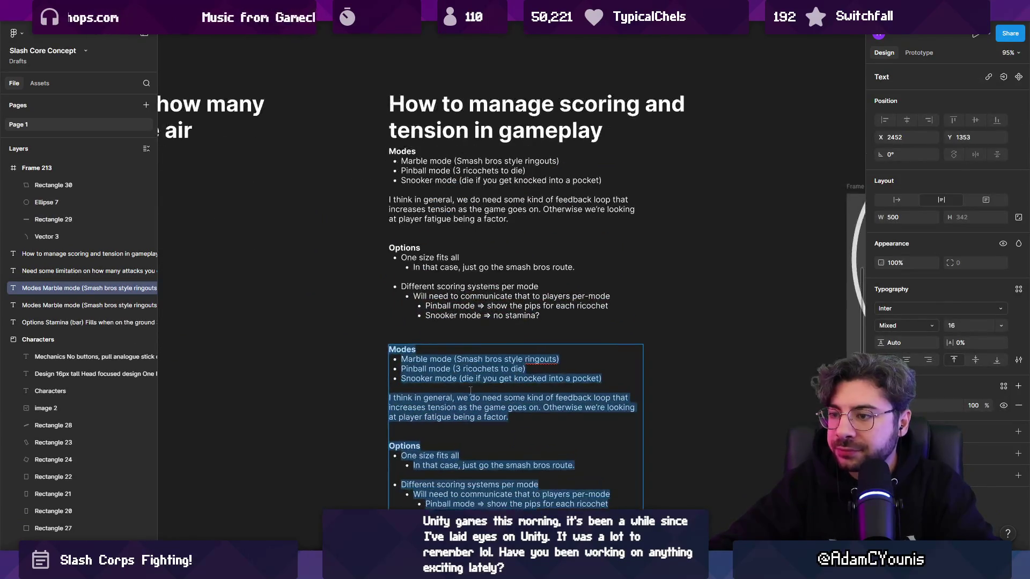
key("Escape")
key("Delete")
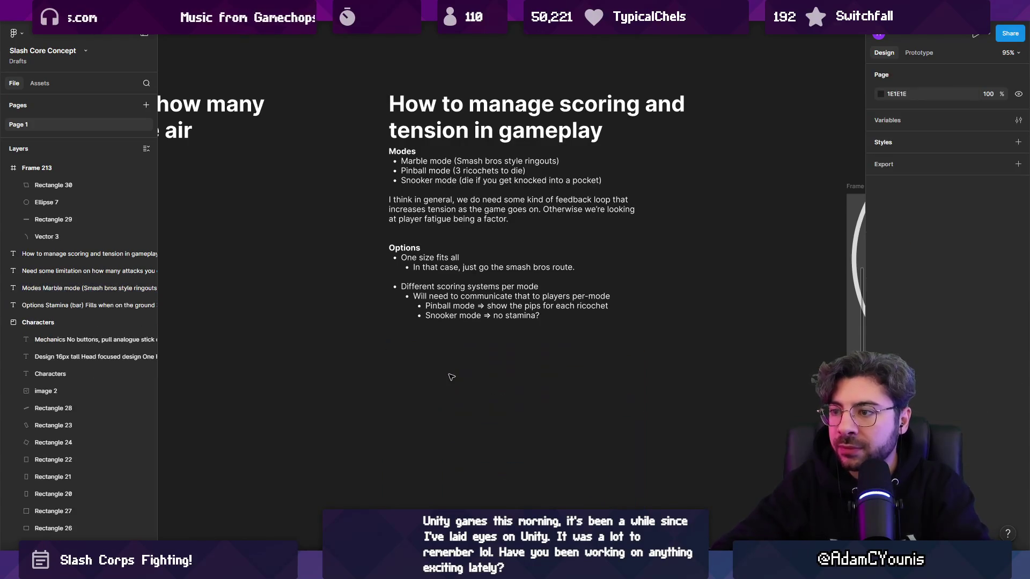
scroll(499, 260, "up", 5)
Step: Add a sub-bullet under 'smash bros route' about bigger stages or health regen against unfair ring-outs
double_click(499, 263)
left_click(587, 269)
key("Return")
key("Tab")
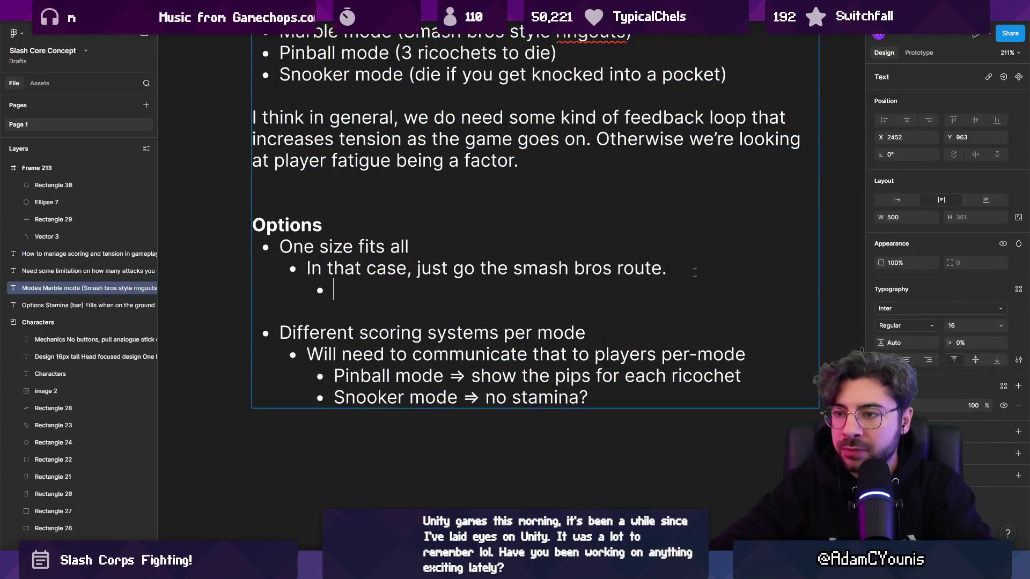
type("Even so, will")
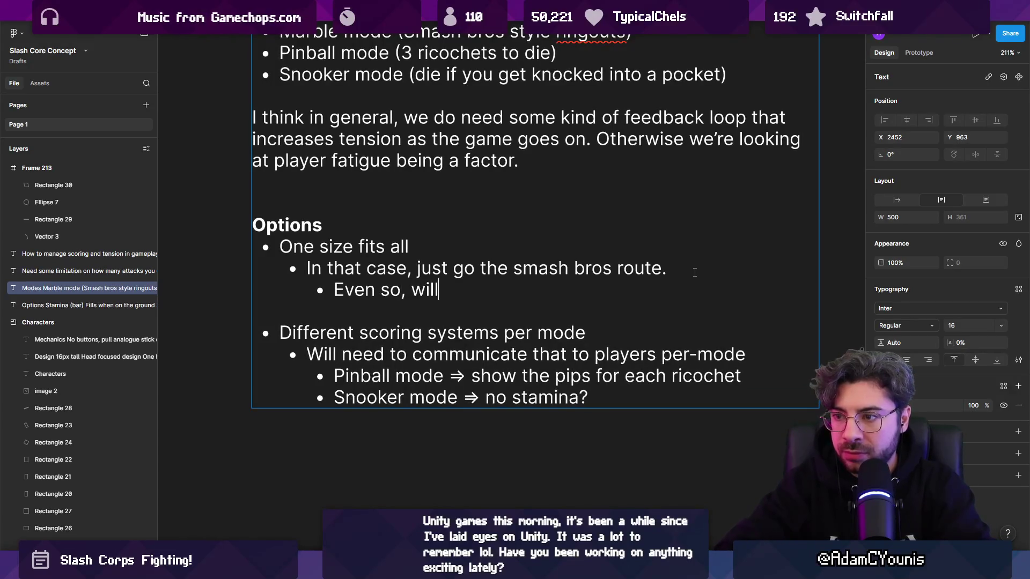
type(" probably need")
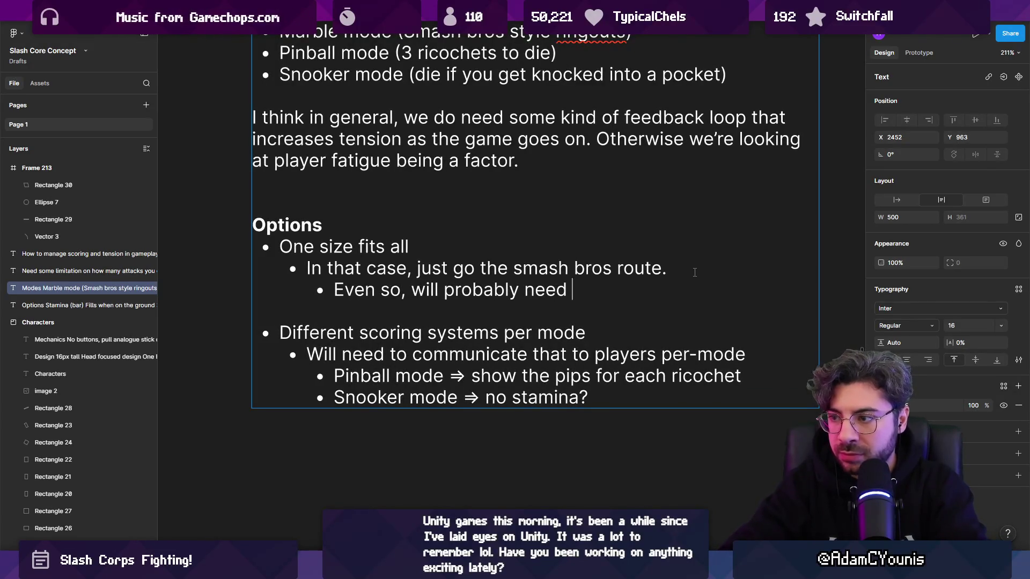
type(" wi")
type("er increase stat")
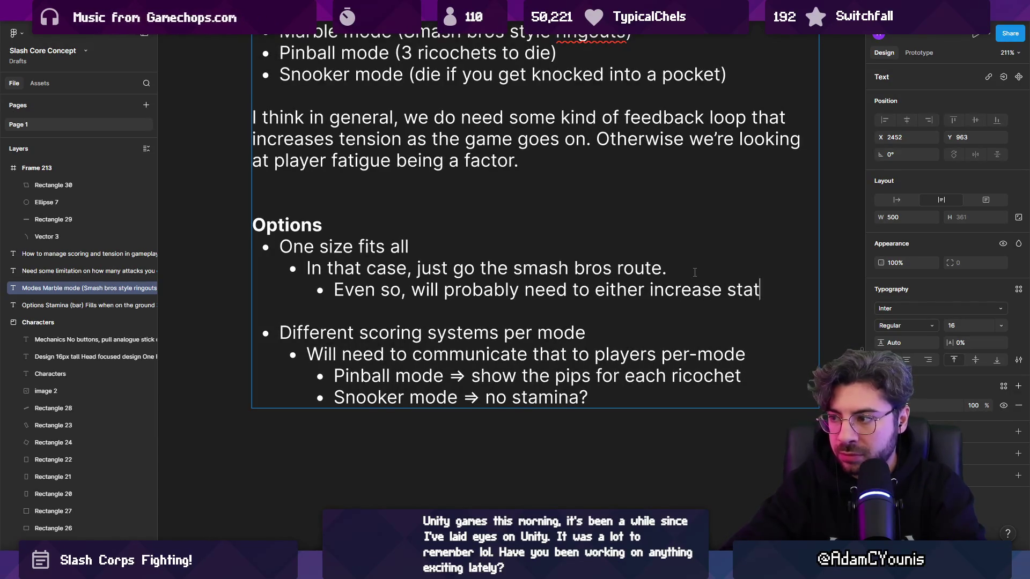
type("(smallert")
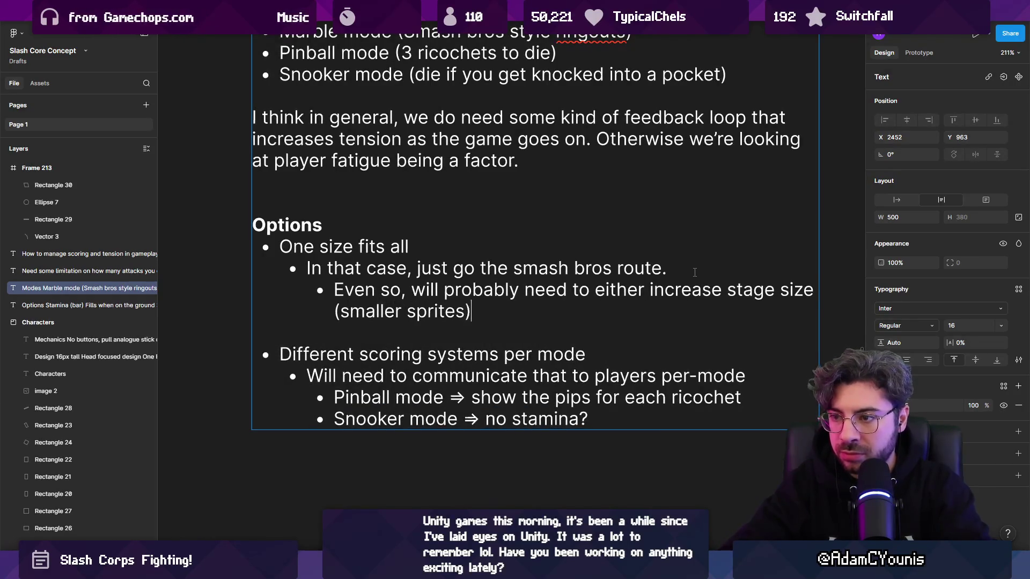
type(" make health")
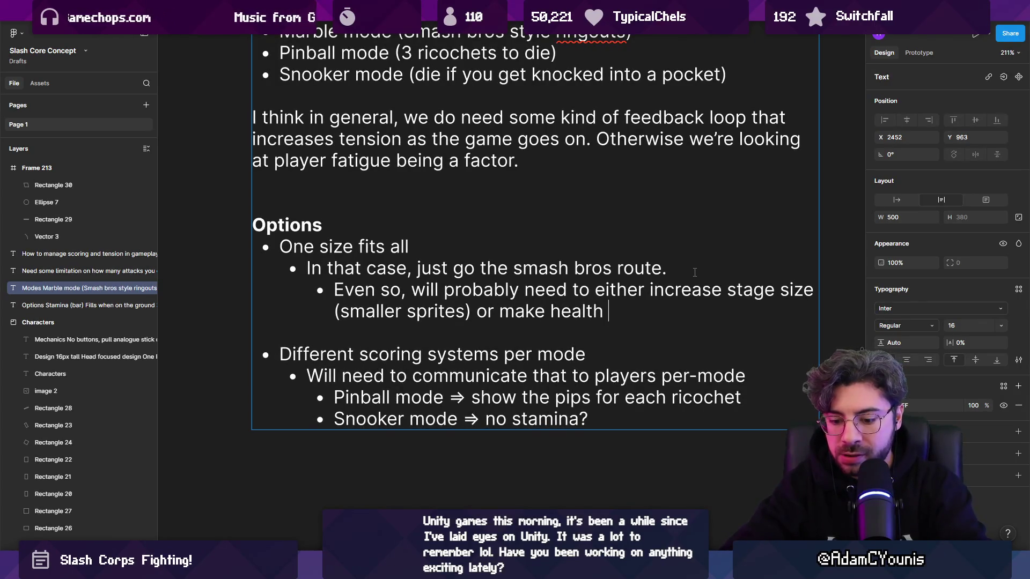
key("BackSpace")
key("ctrl+shift+Left")
key("ctrl+shift+Left")
key("ctrl+shift+Left")
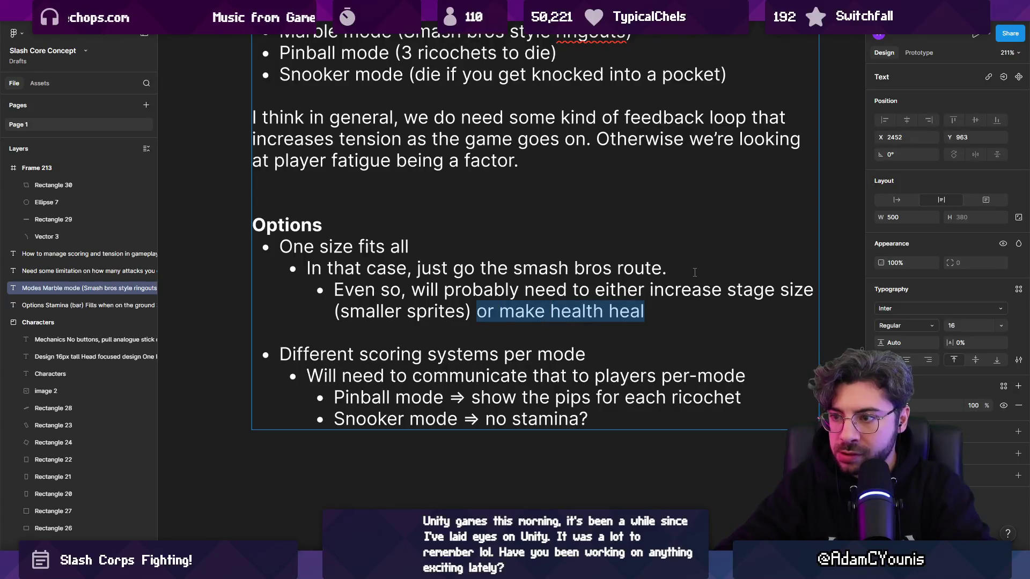
type("give health back ov")
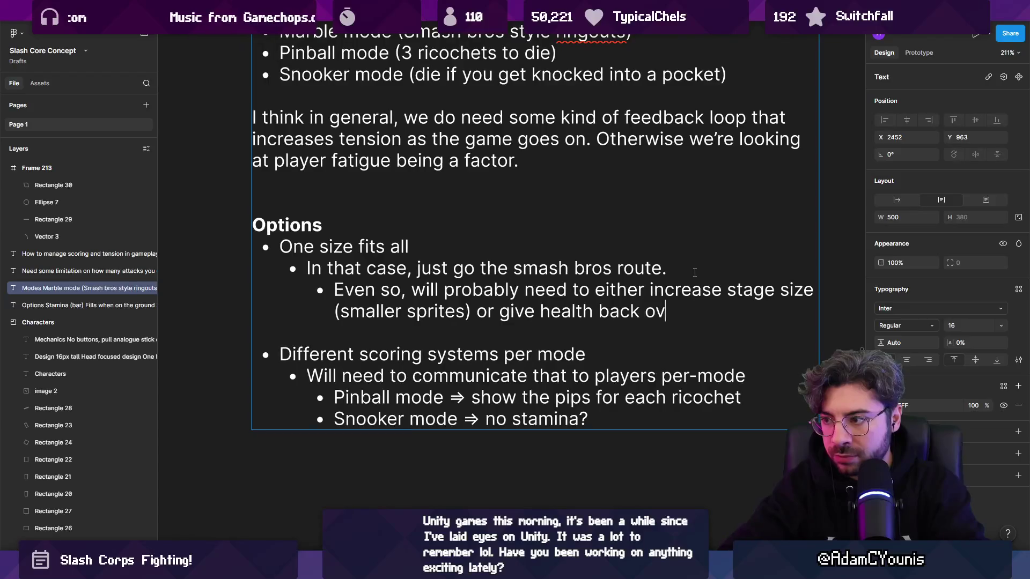
type("er time to avoid")
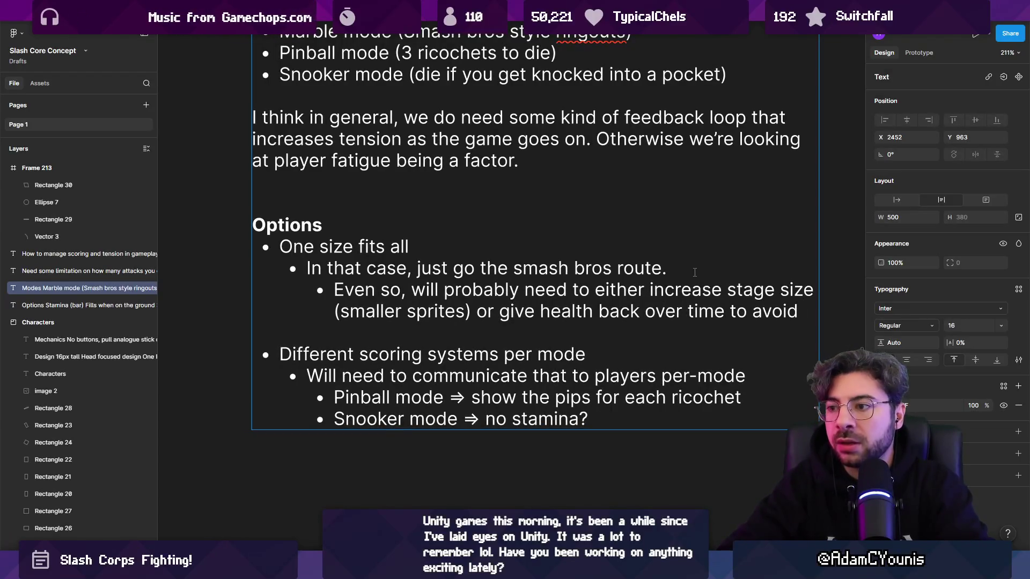
key("ctrl+shift+Left")
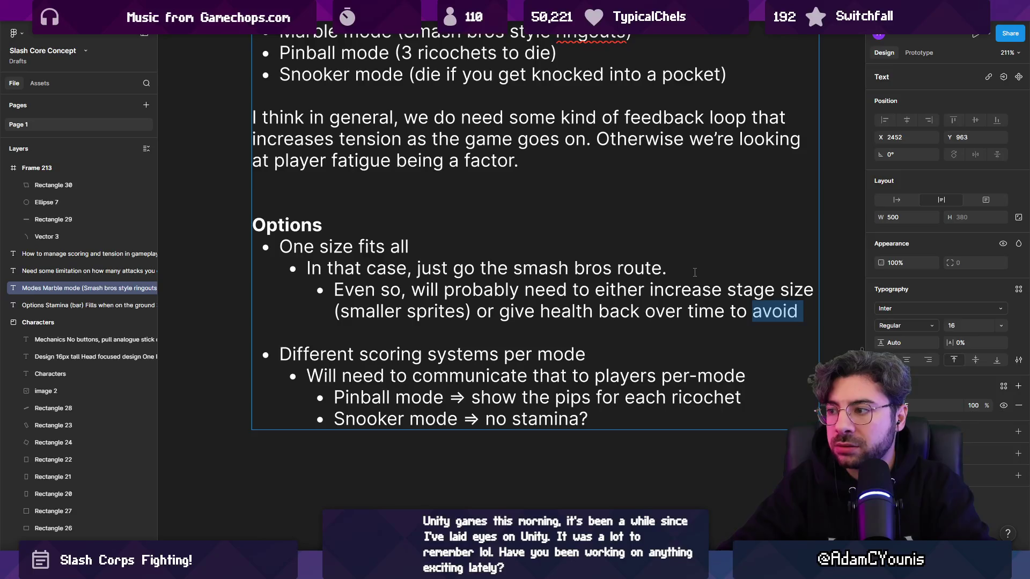
key("Right")
type("unfair ring0-")
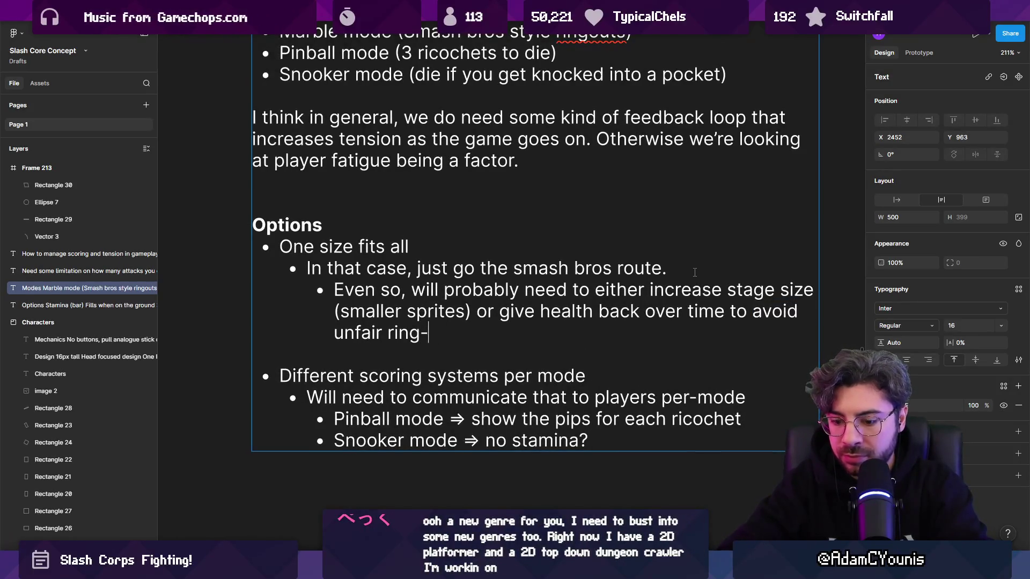
key("Escape")
key("Escape")
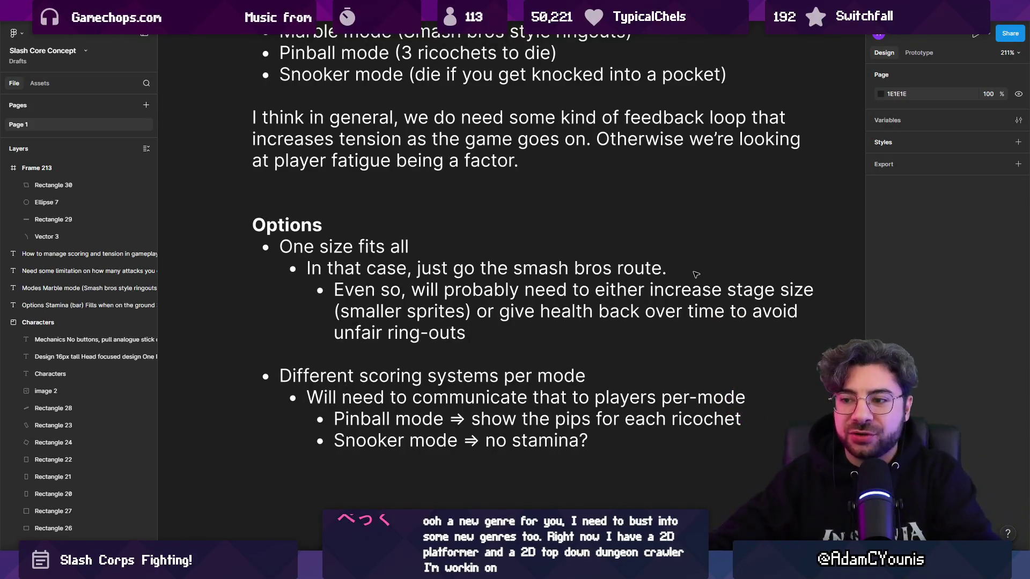
Step: Review the Modes and Options text block, then deselect it and return to Unity
left_click(423, 326)
scroll(423, 326, "down", 3)
scroll(423, 326, "down", 2)
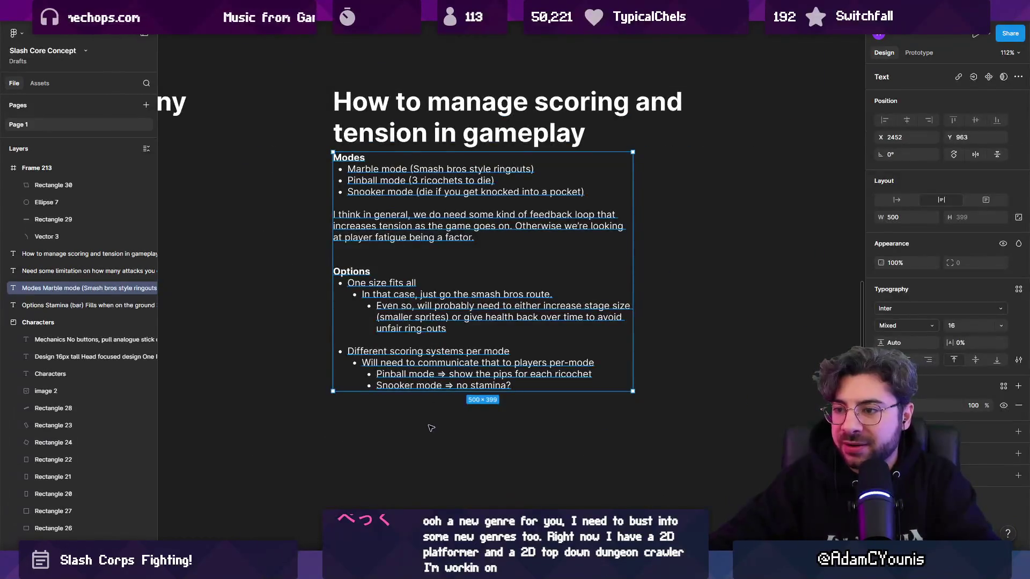
key("Escape")
key("alt+Tab")
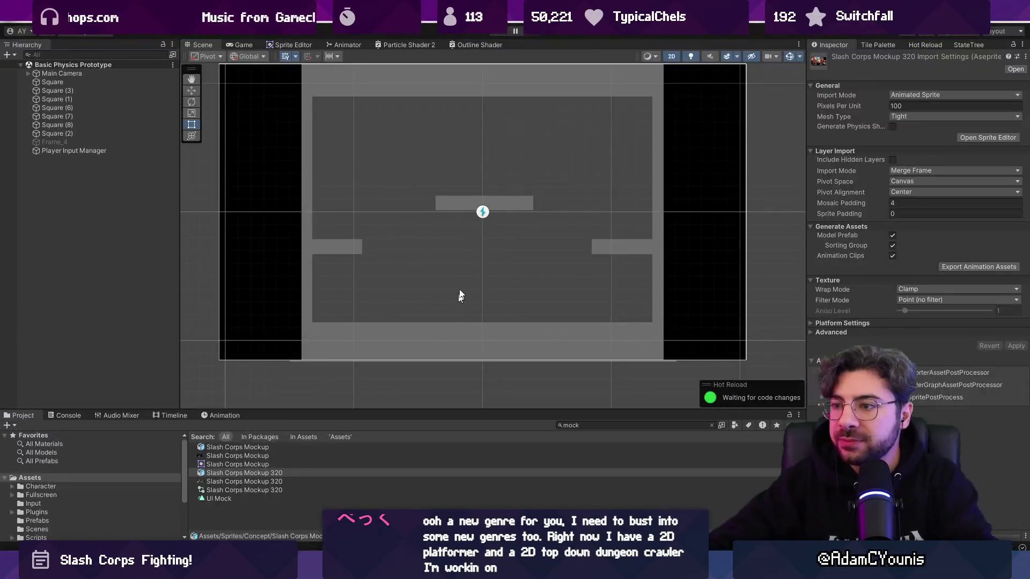
Step: Deactivate the top bar Square (3) so it disappears from the arena
left_click_drag(511, 252, 513, 258)
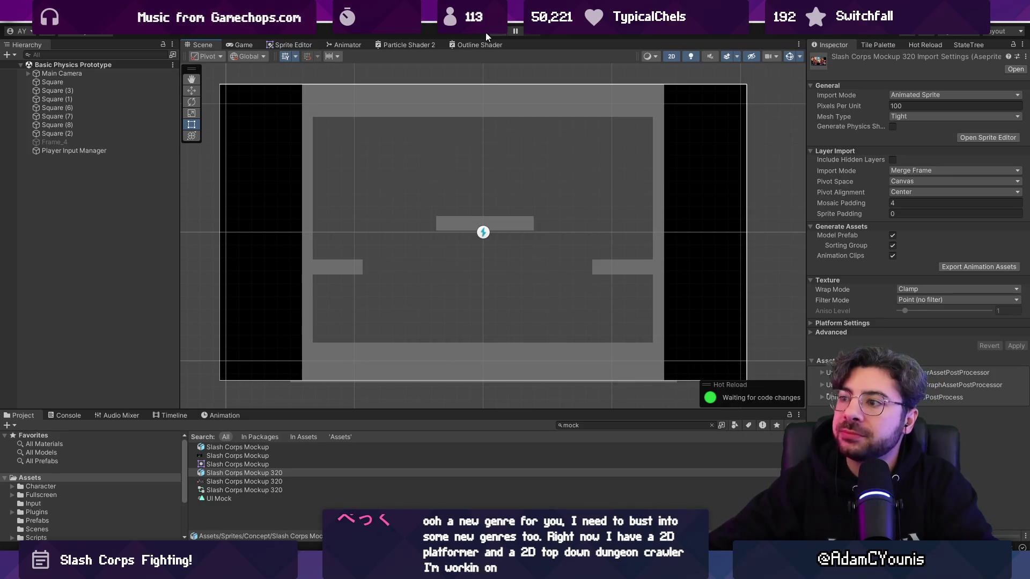
left_click(584, 96)
left_click(584, 95)
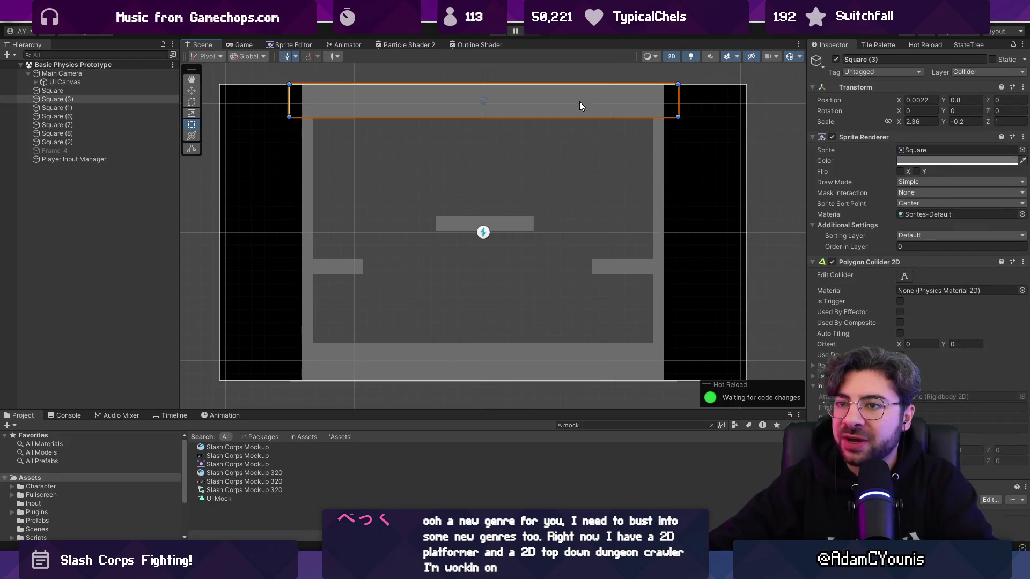
left_click(836, 59)
Step: Shorten the right wall Square (1) from the top and tilt it inward about 8 degrees
left_click(664, 140)
left_click(663, 140)
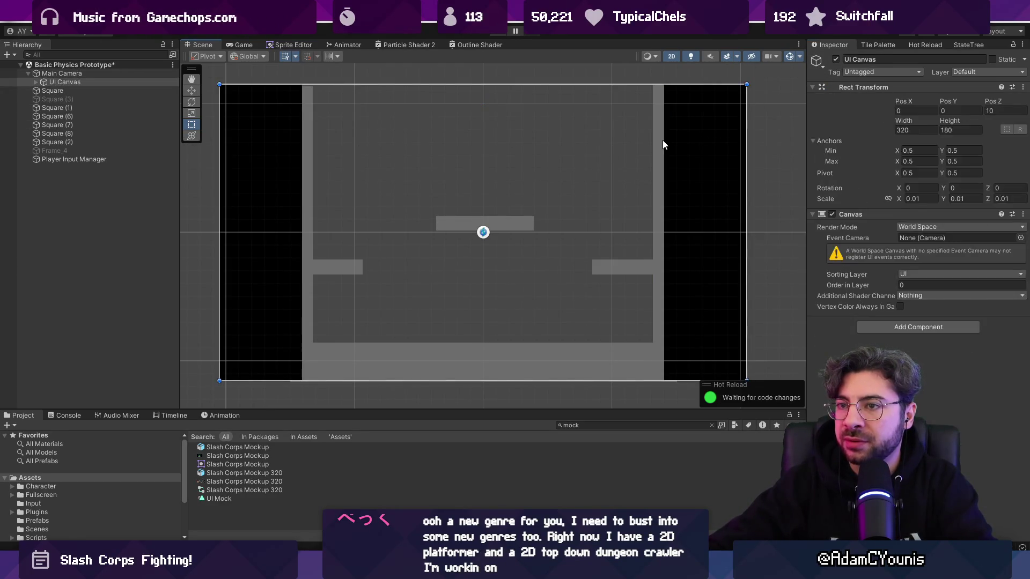
left_click(661, 140)
left_click_drag(675, 81, 675, 163)
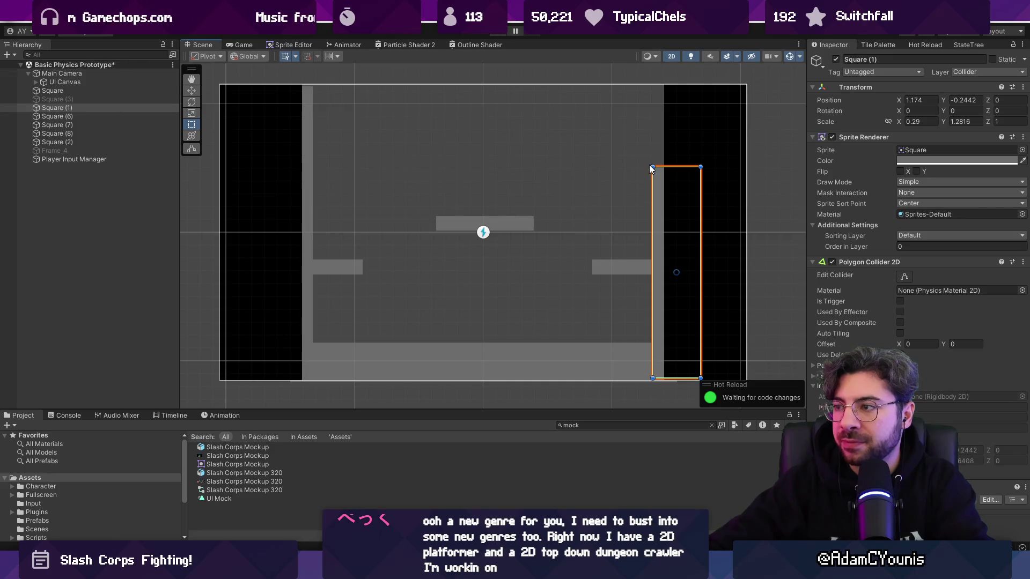
mouse_move(649, 164)
left_mouse_down()
mouse_move(664, 154)
mouse_move(680, 185)
mouse_move(680, 213)
mouse_move(660, 209)
left_mouse_up()
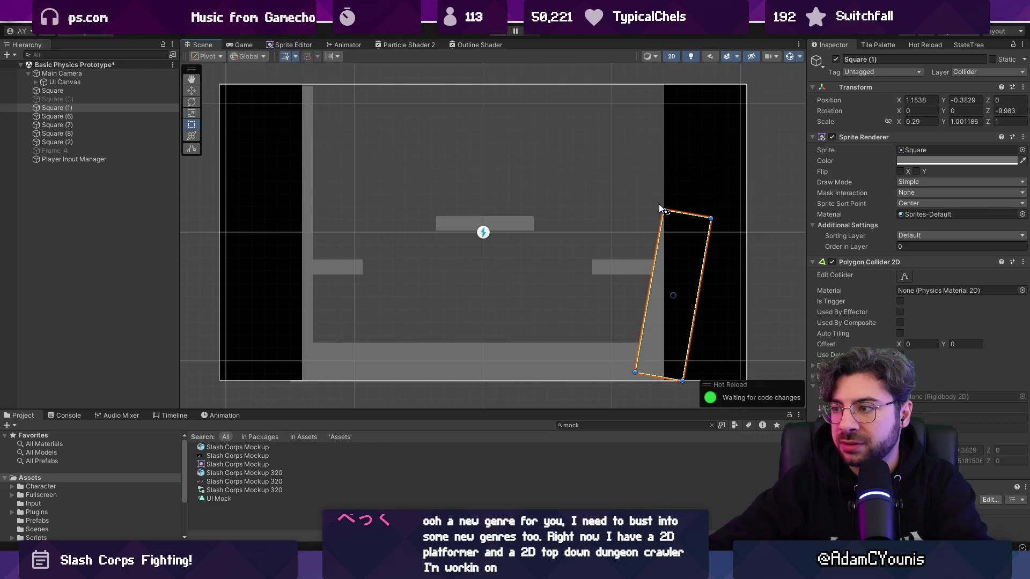
Step: Replace the tall left wall Square (2) with a mirrored, inward-tilted slanted wall
left_click(103, 123)
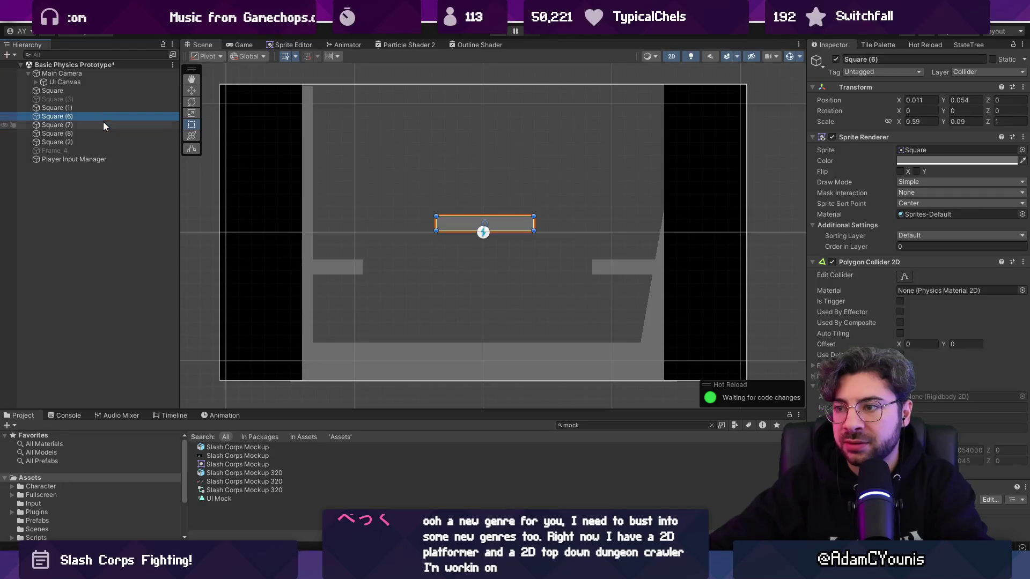
left_click(105, 133)
left_click(107, 142)
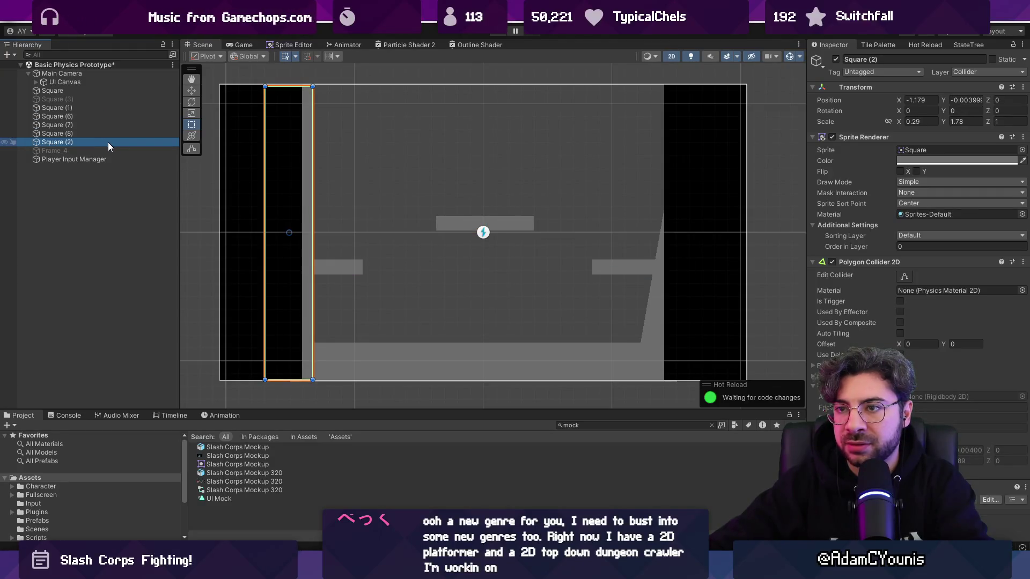
key("Delete")
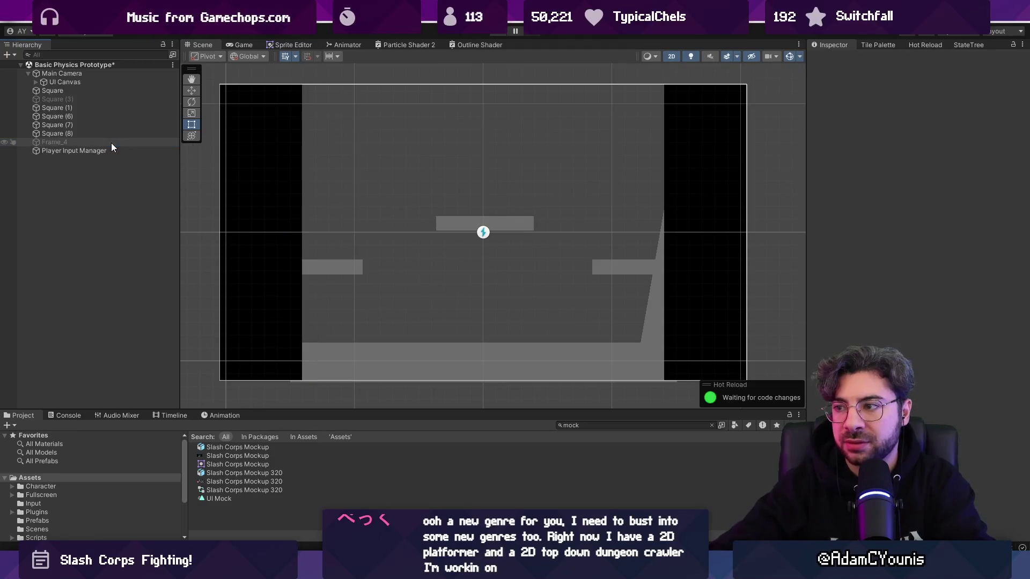
left_click(653, 306)
key("ctrl+z")
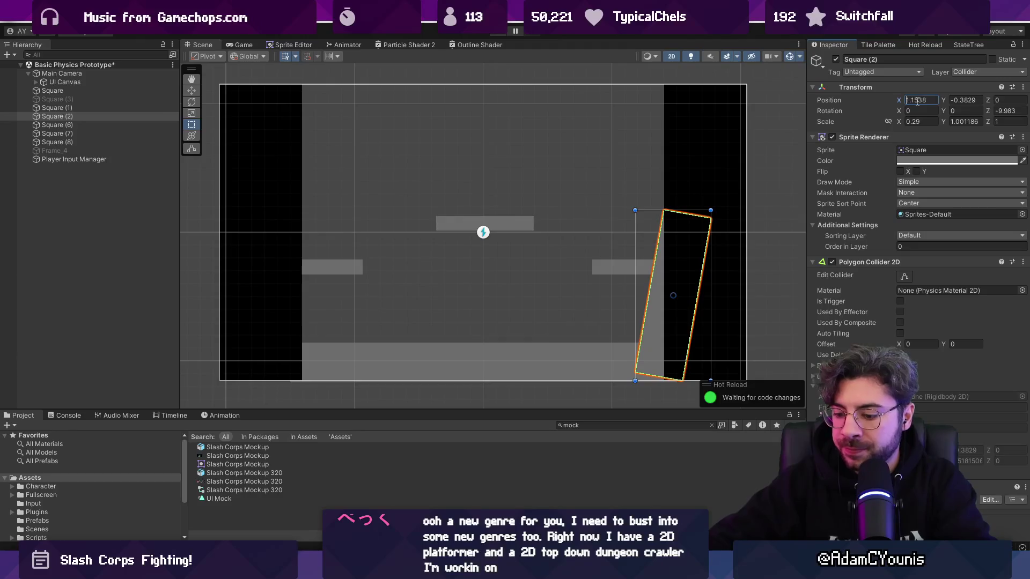
type("-")
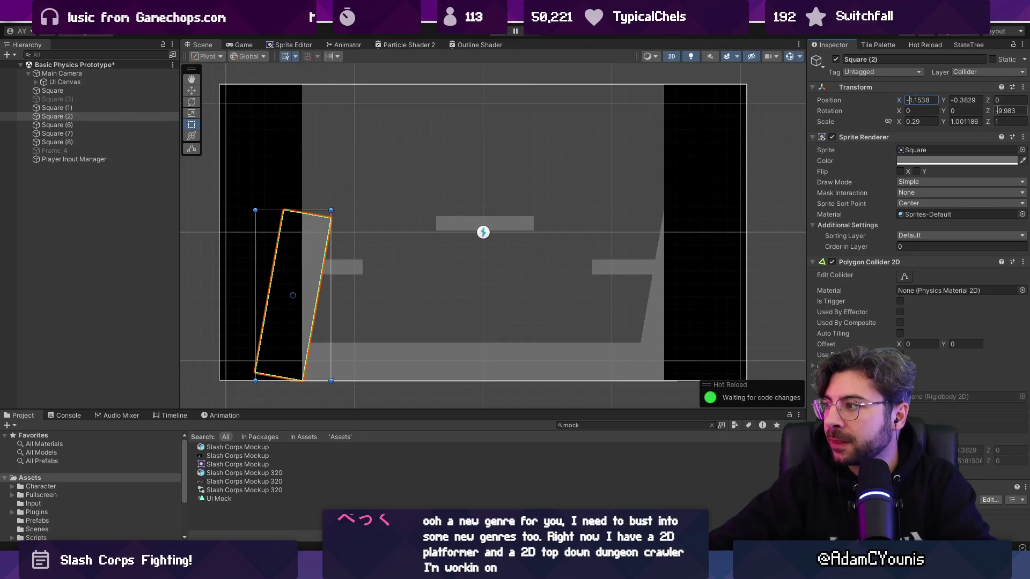
key("BackSpace")
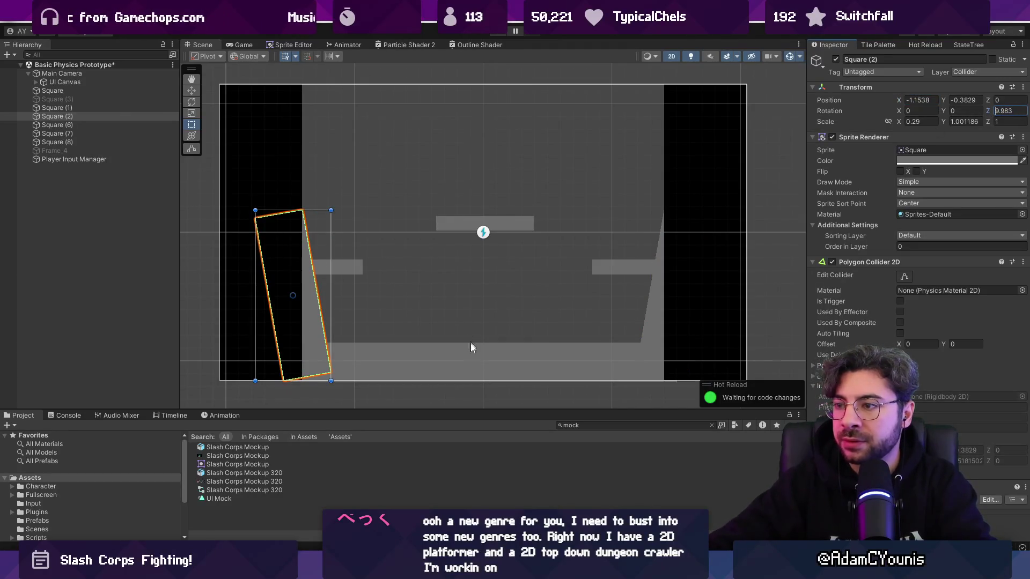
left_click(475, 394)
left_click_drag(486, 340, 487, 302)
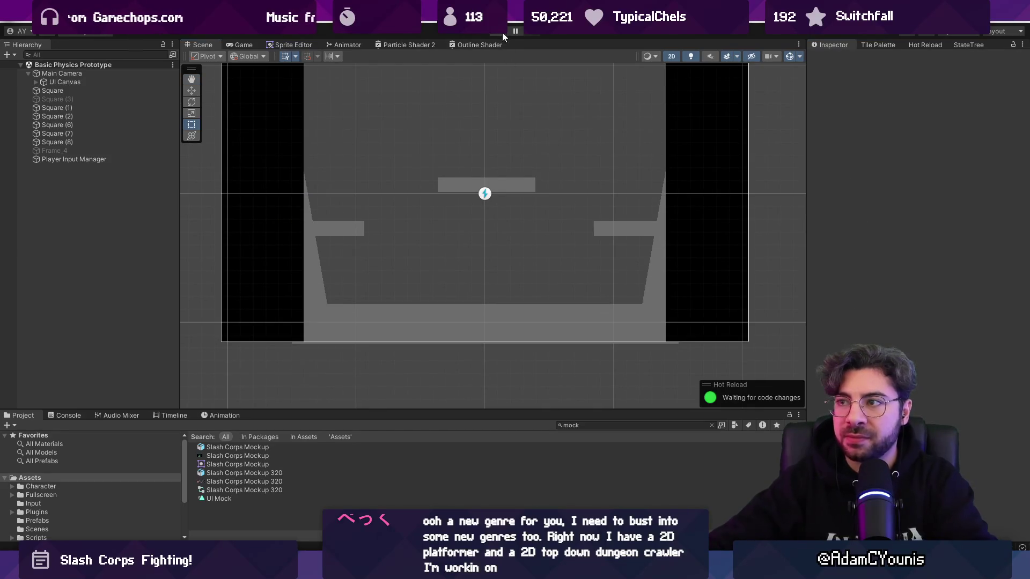
Step: Play the angled-wall arena in the fullscreen Game view, then stop Play mode
left_click(503, 33)
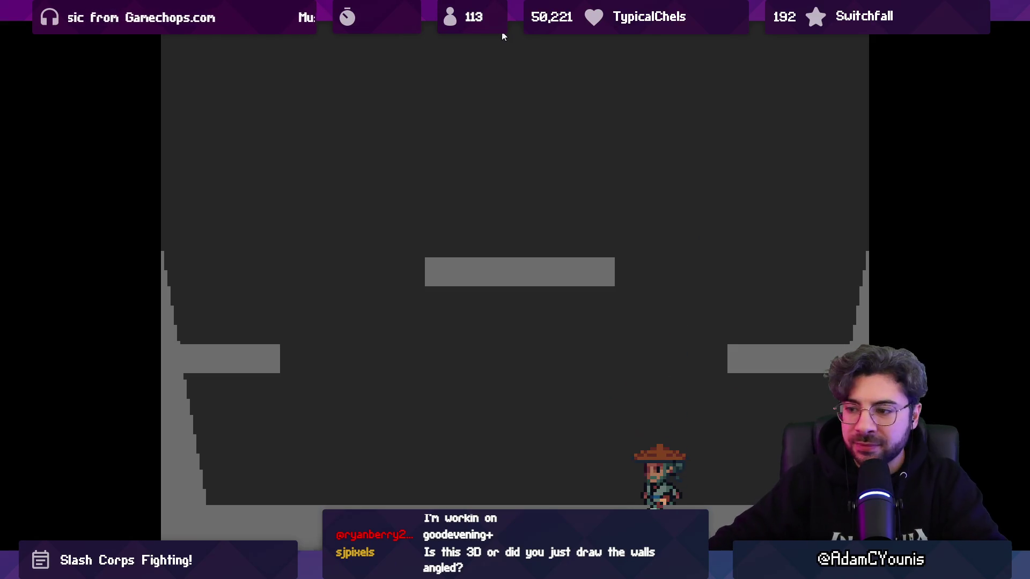
key("shift+space")
left_click(502, 34)
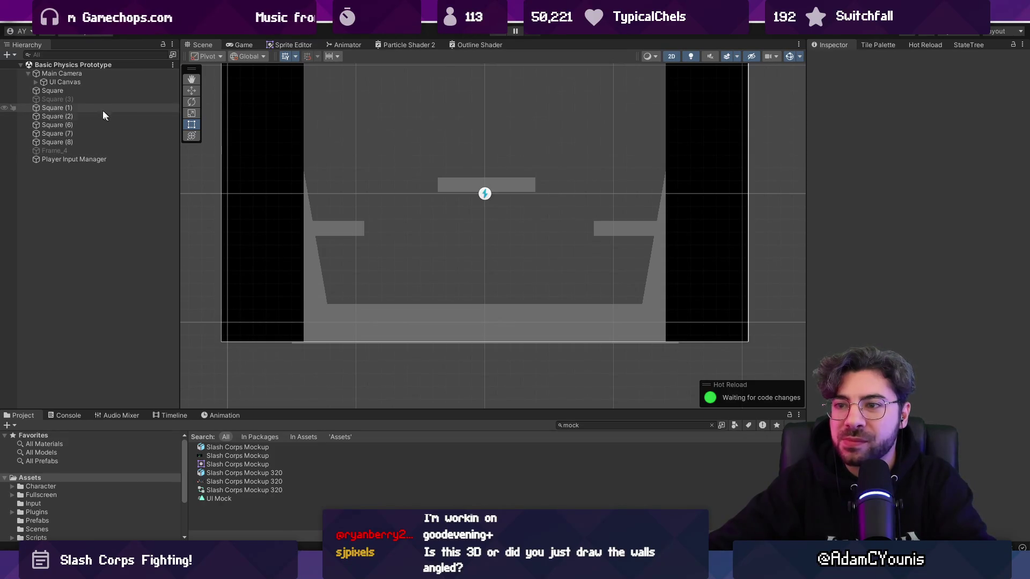
Step: Find the Character prefab through the Project search and open it
left_click(85, 73)
type("charact")
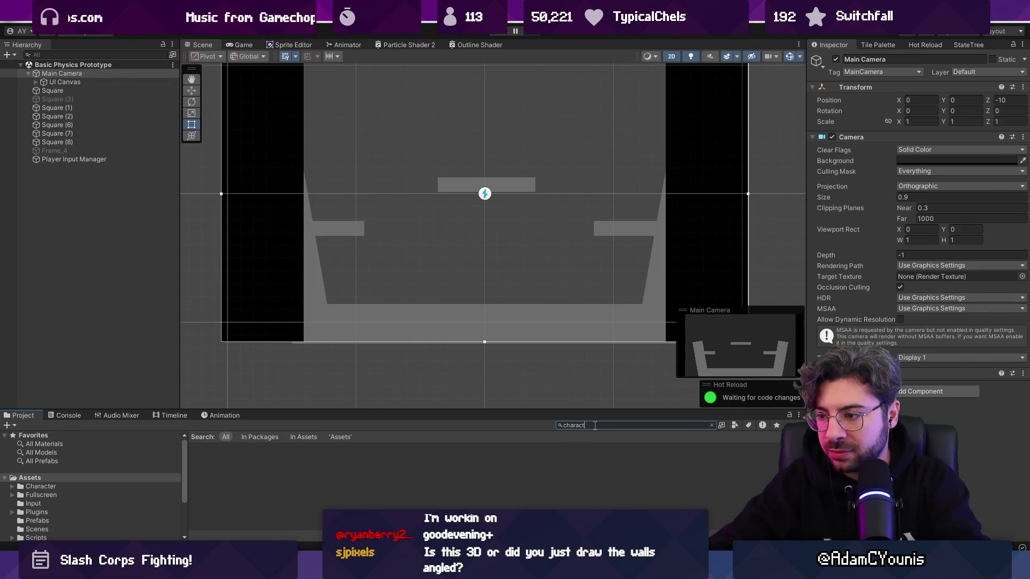
type("er")
key("Down")
key("Down")
key("Down")
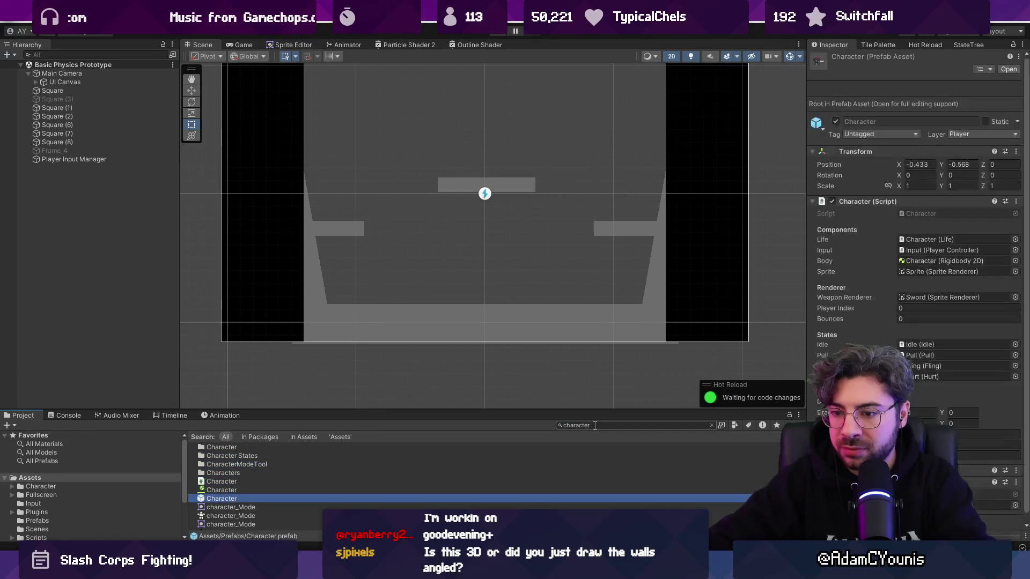
key("Return")
Step: Inspect the prefab's Behaviours group and Character settings, then return to the arena scene
left_click(116, 104)
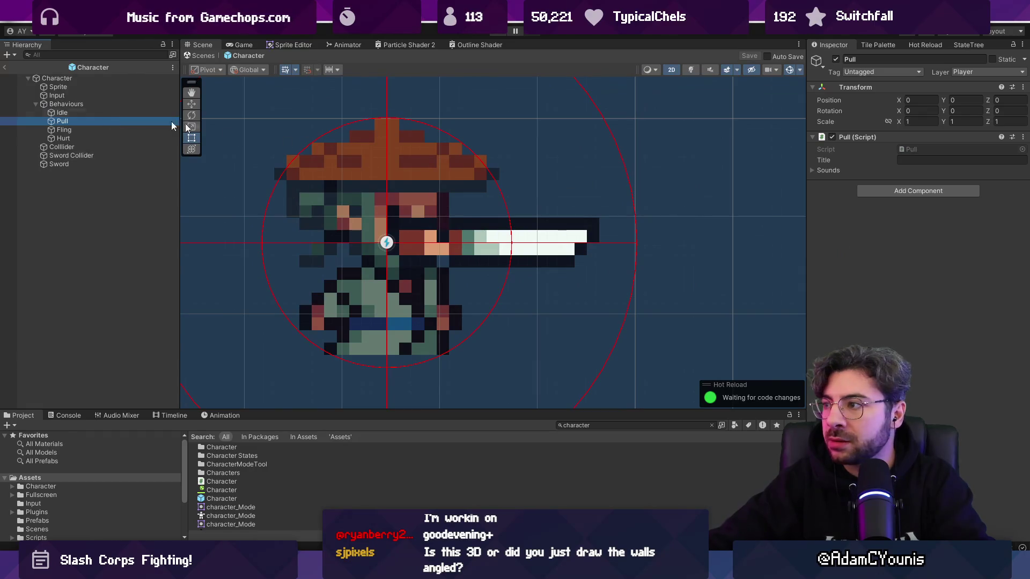
left_click(85, 80)
left_click(922, 370)
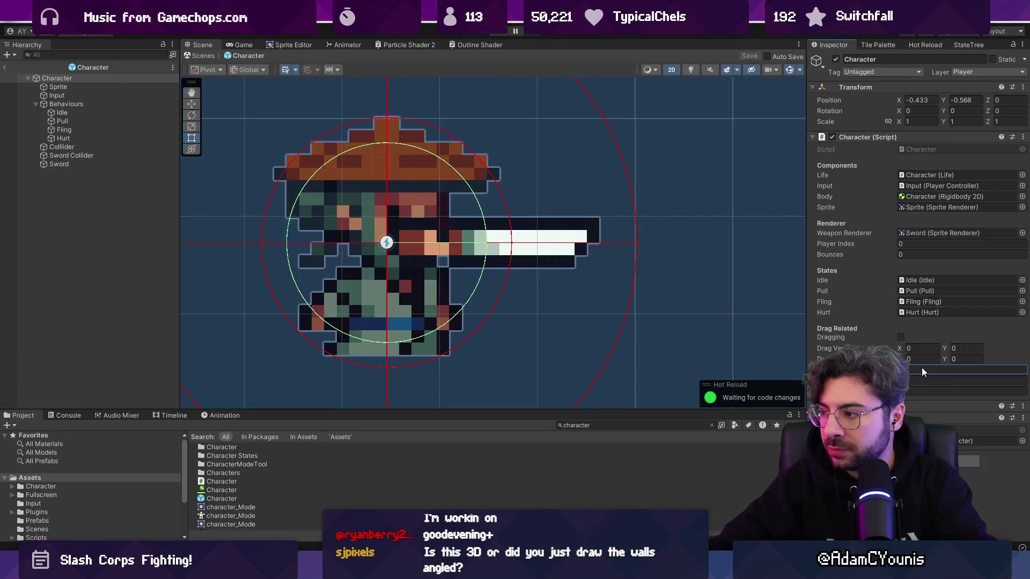
left_click(204, 56)
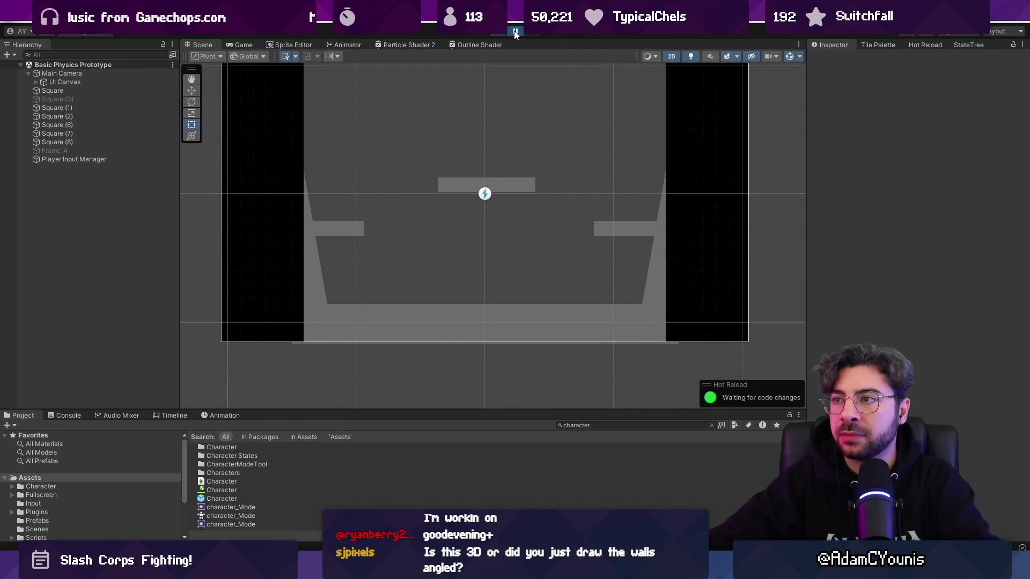
left_click(515, 33)
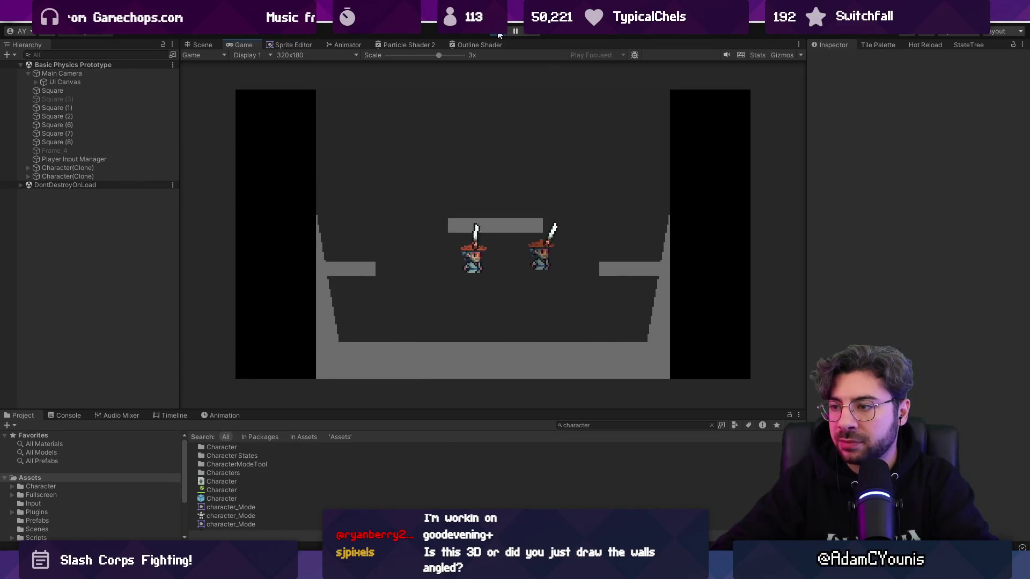
Step: Maximize the Game view to play the arena with the spawned characters
key("F9")
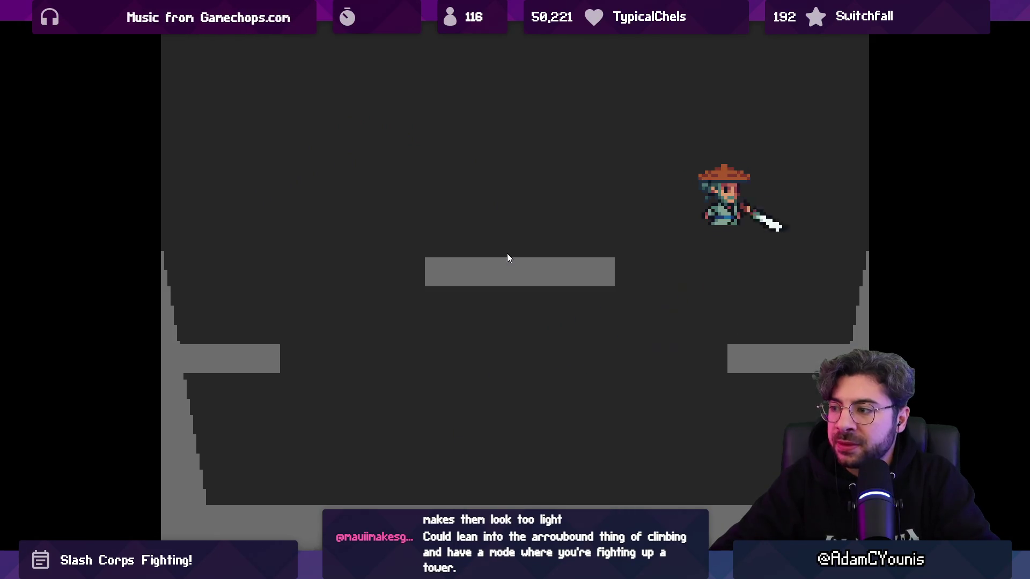
Step: Restore the editor layout and set the Game view resolution to Full HD (1920x1080)
key("shift+space")
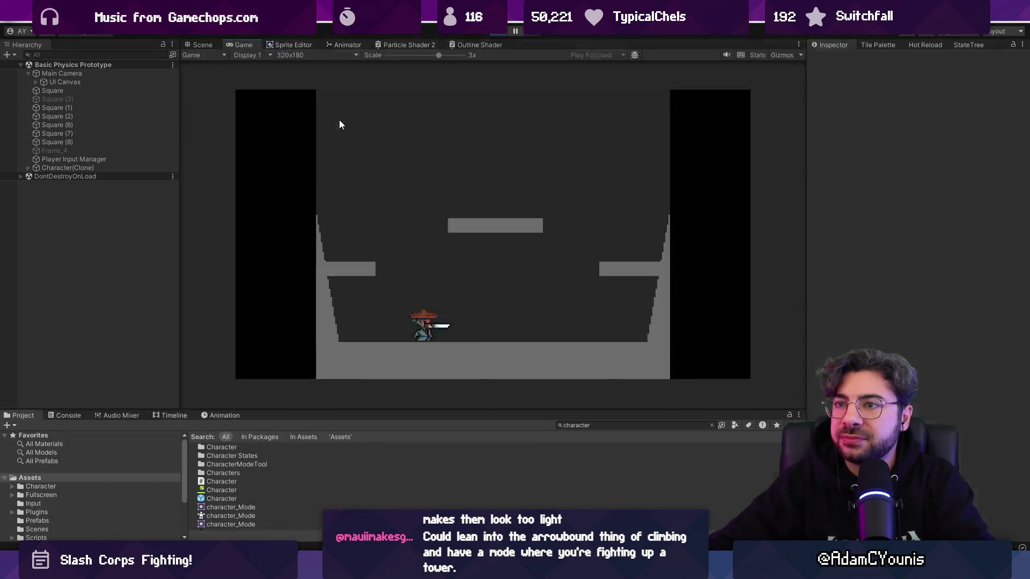
key("ctrl+s")
left_click(304, 56)
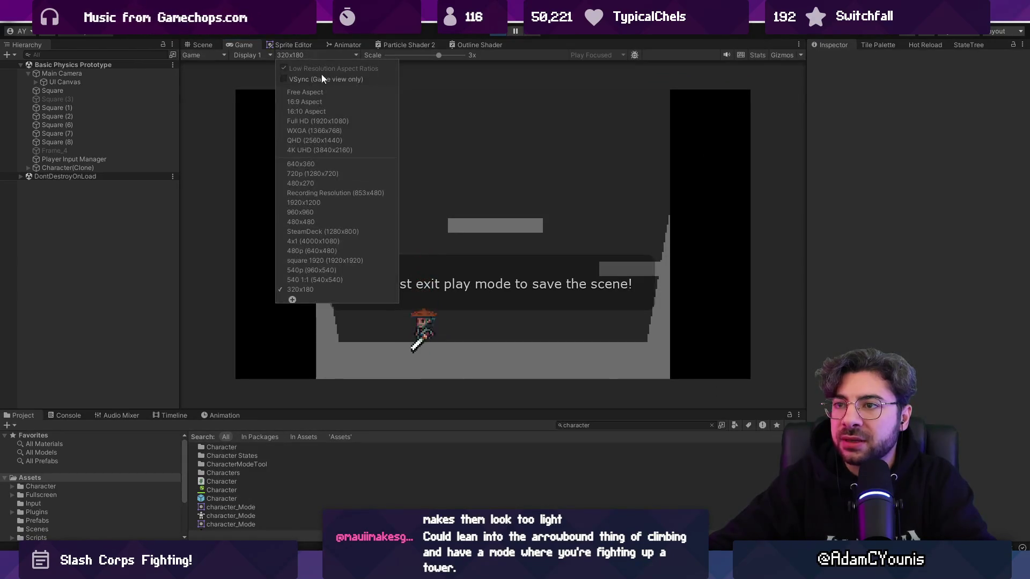
key("ctrl+p")
key("ctrl+p")
key("ctrl+s")
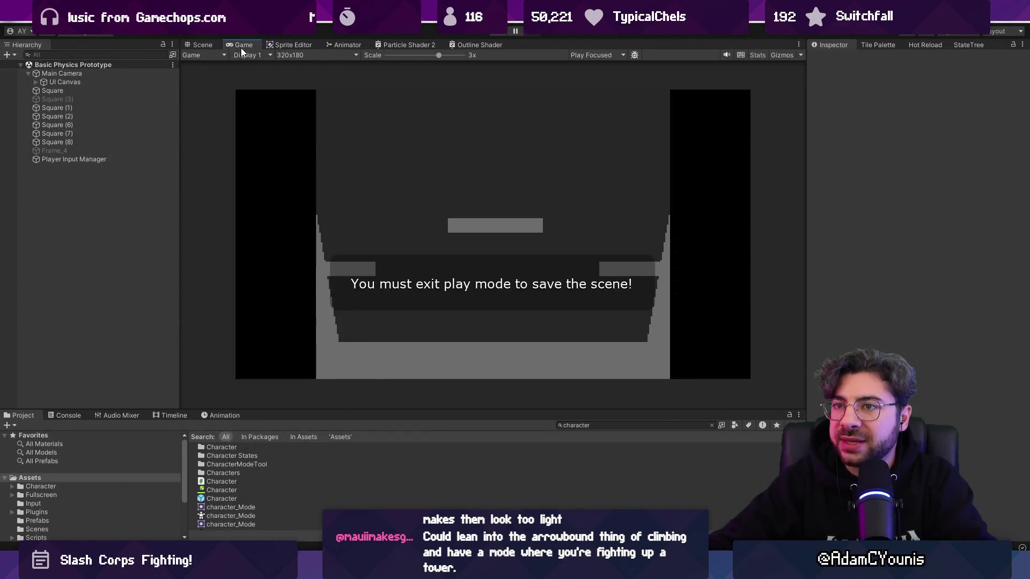
left_click(356, 55)
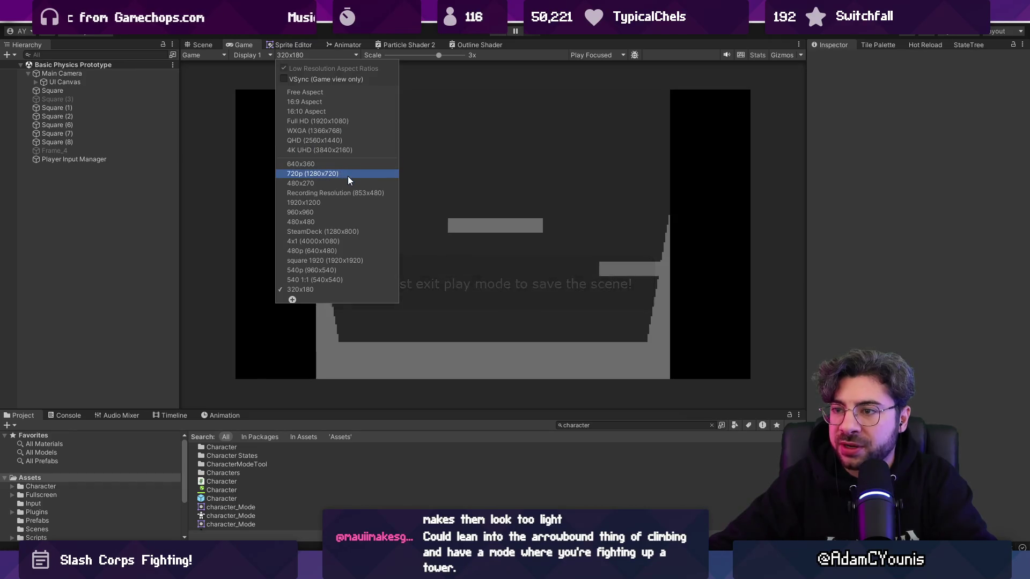
left_click(359, 121)
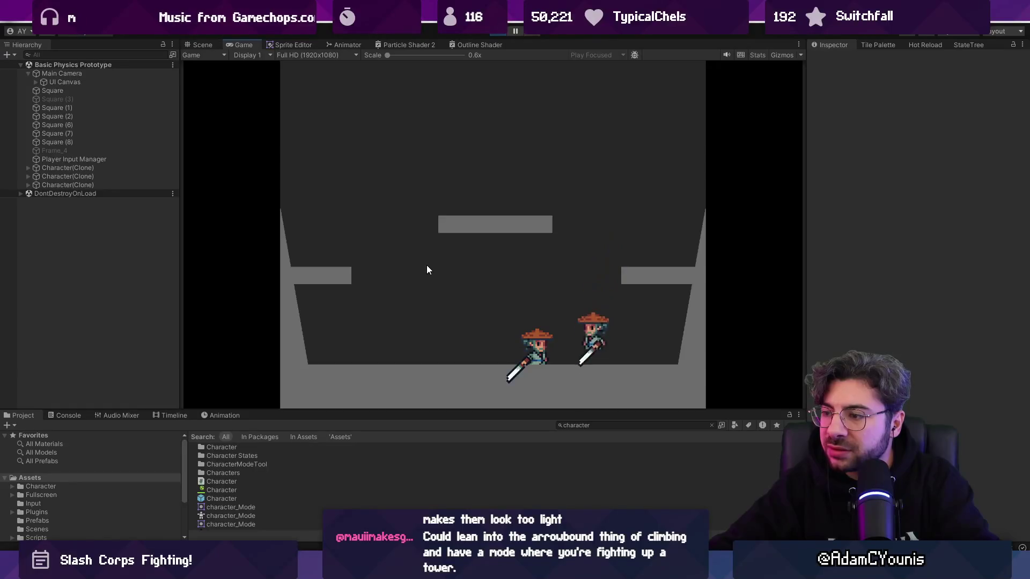
left_click(101, 73)
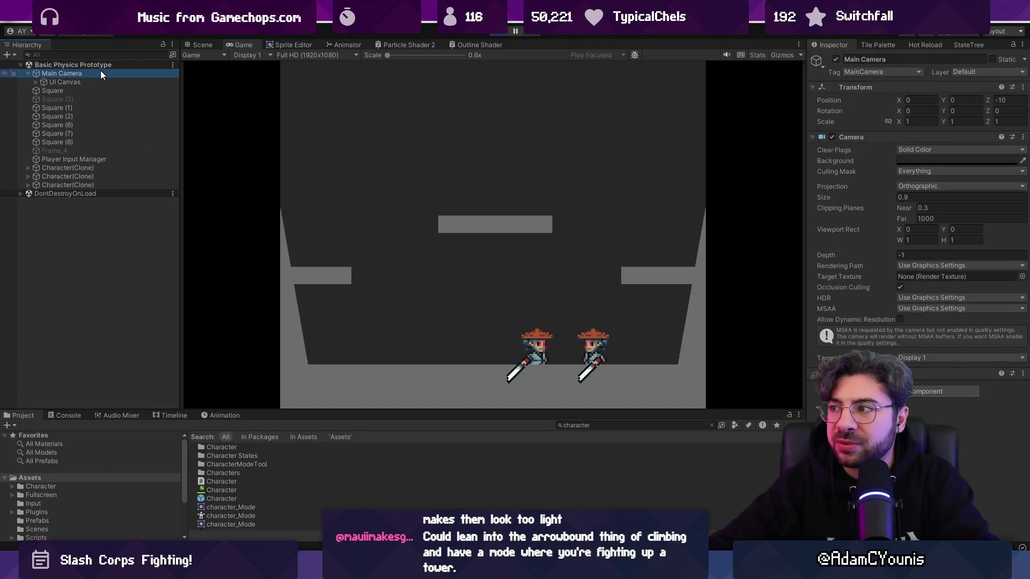
Step: Widen the Main Camera's orthographic size and check it in the maximized Game view
mouse_move(882, 197)
left_mouse_down()
mouse_move(873, 195)
mouse_move(892, 194)
left_mouse_up()
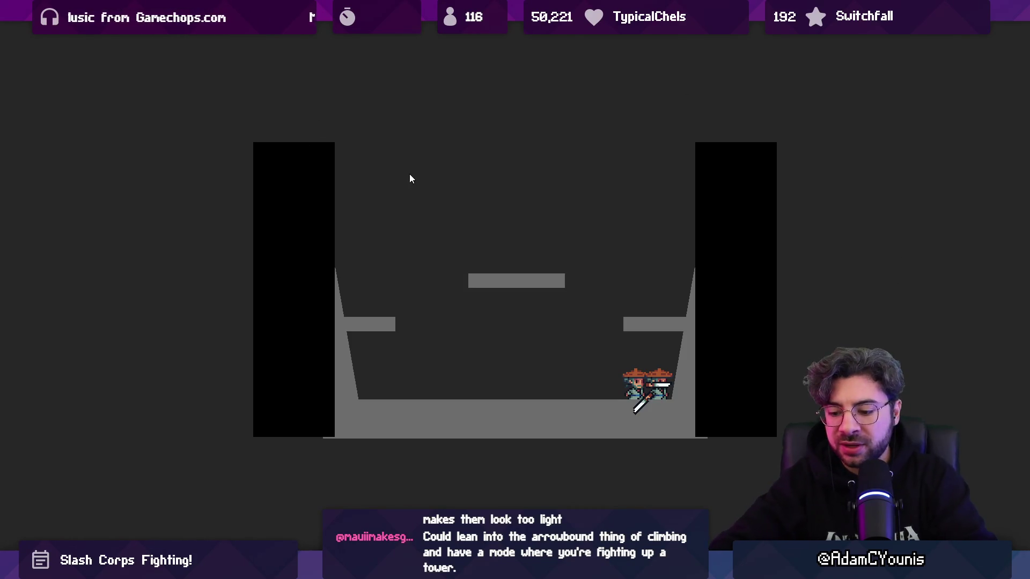
key("shift+space")
scroll(92, 69, "up", 1)
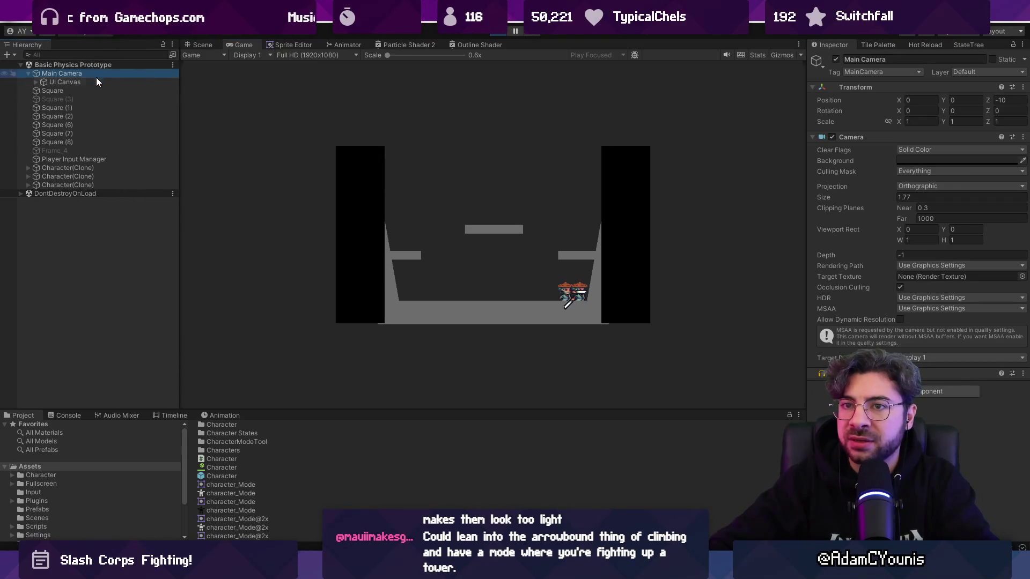
left_click(95, 73)
Step: Set the Main Camera size to 1.35 and playtest the arena fullscreen
mouse_move(879, 199)
left_mouse_down()
mouse_move(862, 192)
mouse_move(902, 194)
left_mouse_up()
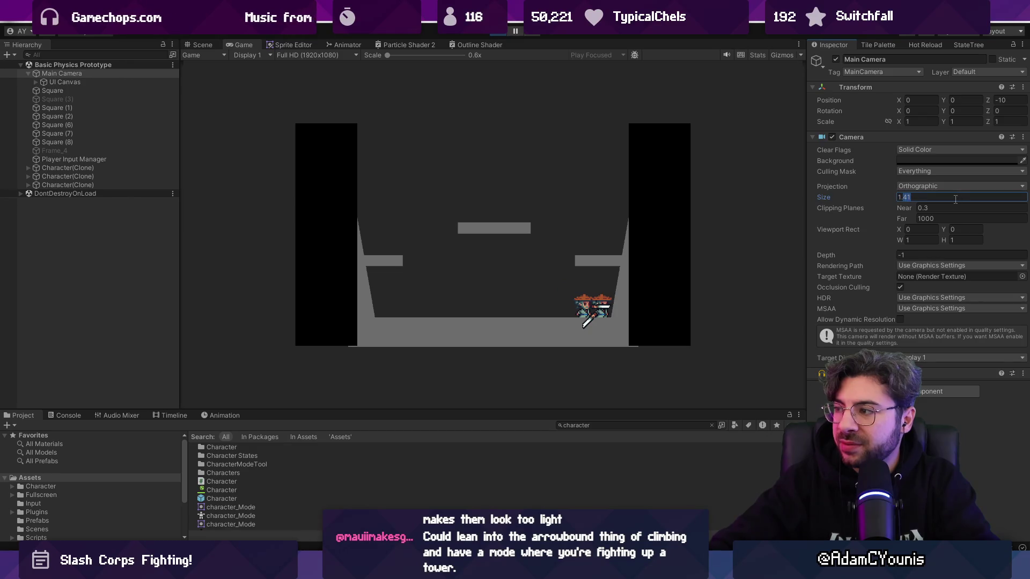
type("8")
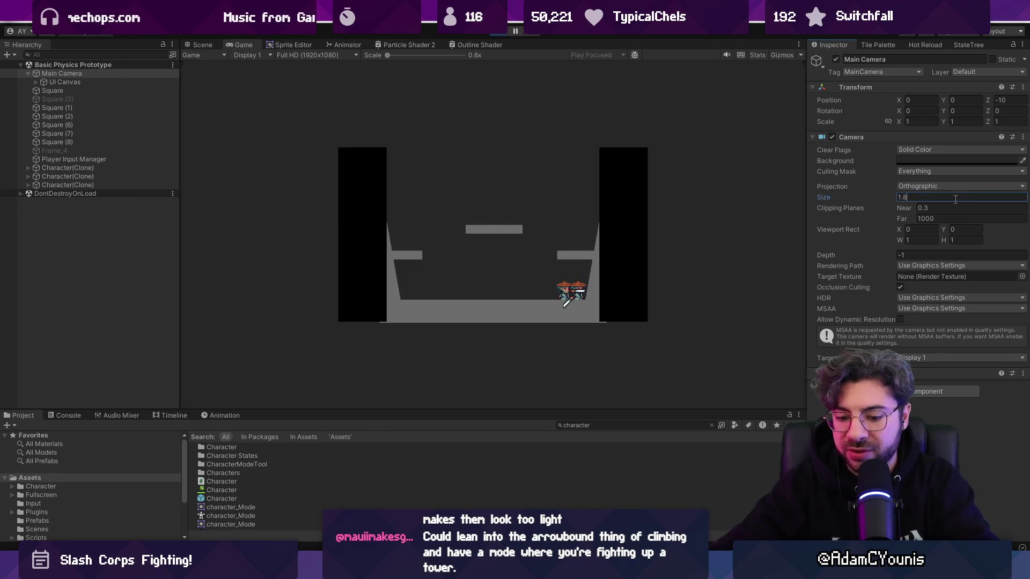
key("BackSpace")
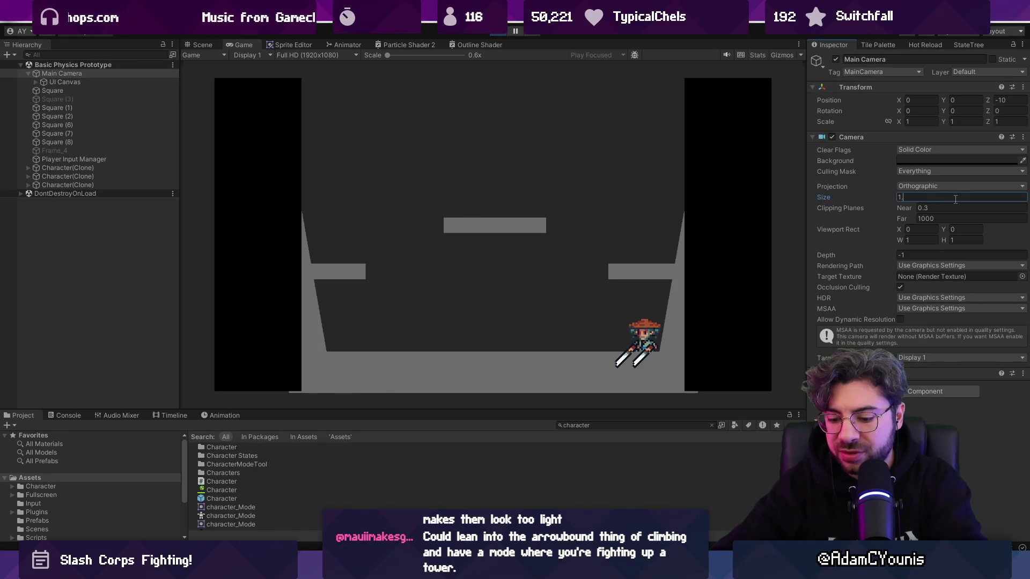
type("36")
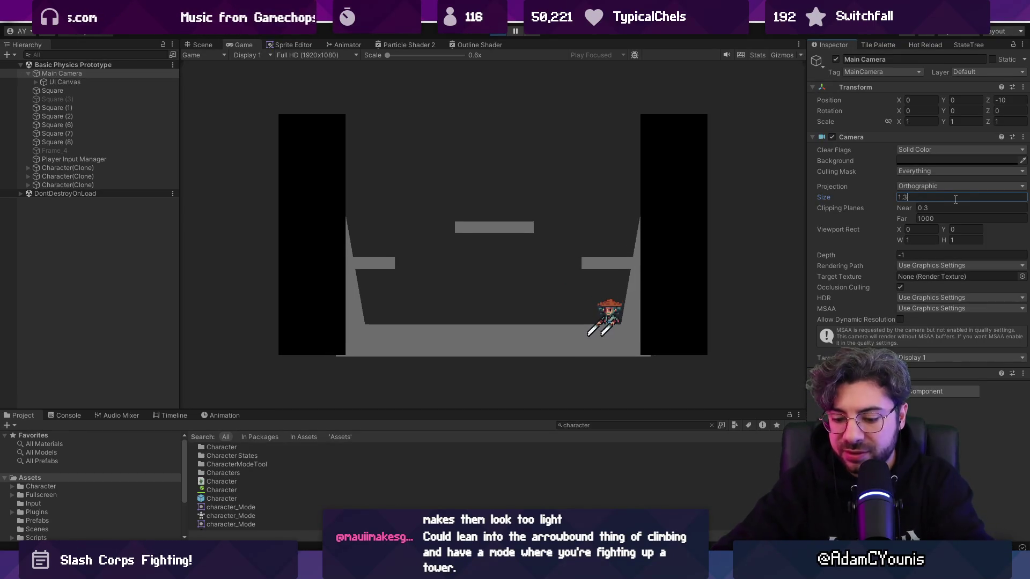
key("F11")
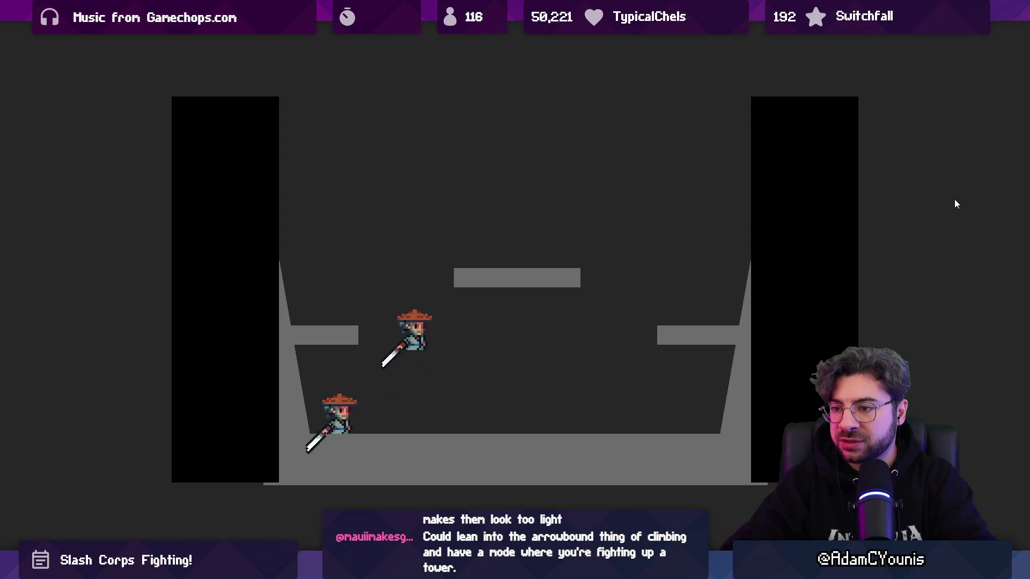
key("F11")
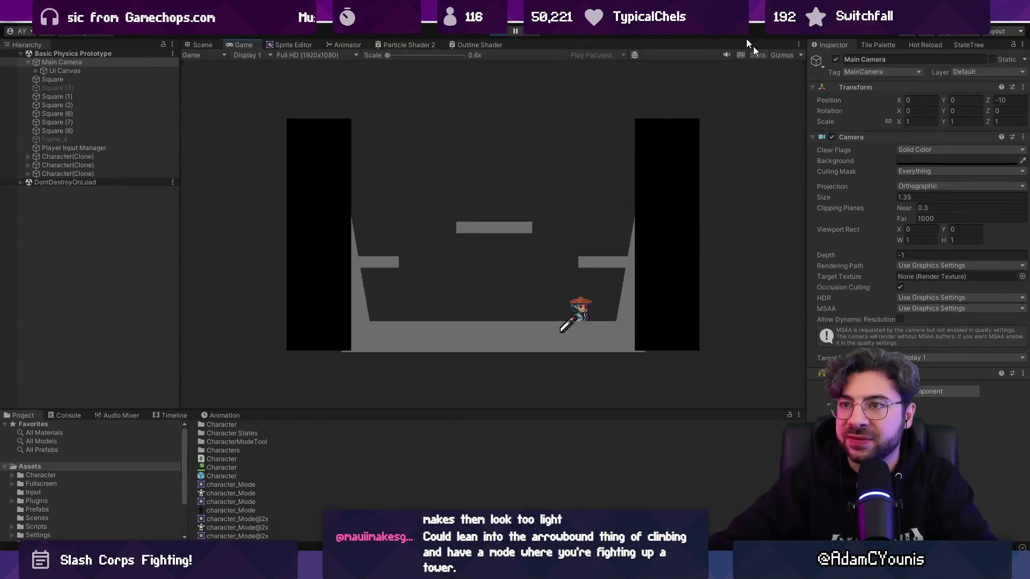
left_click(324, 52)
Step: Switch the Game view to 720p (1280x720) and playtest it fullscreen
left_click(324, 181)
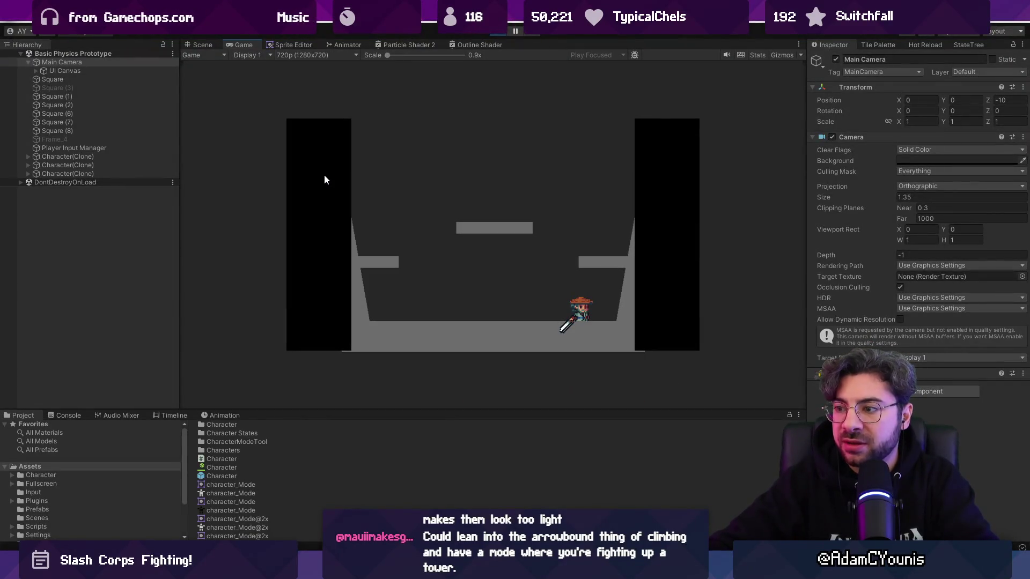
key("F11")
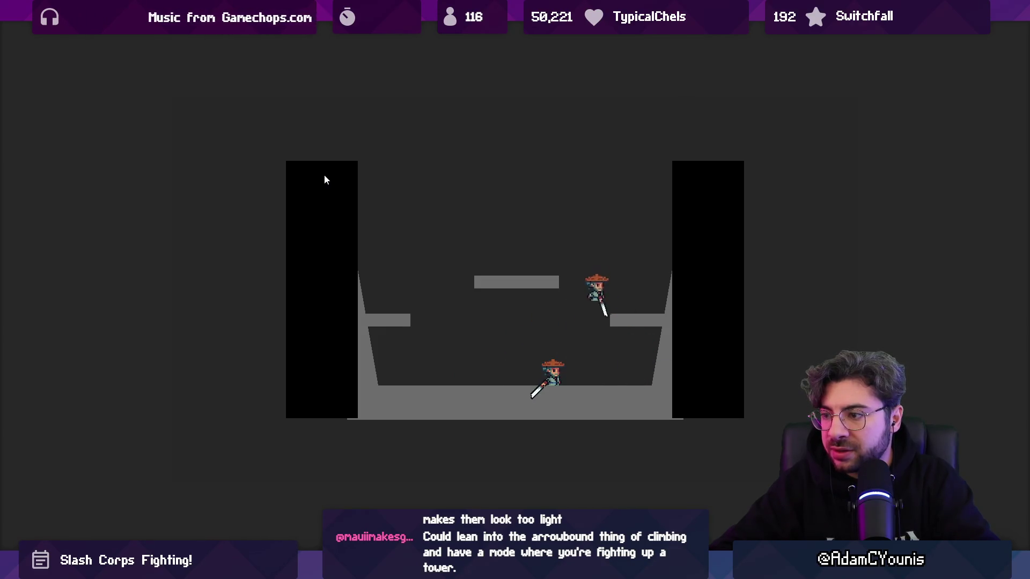
key("F11")
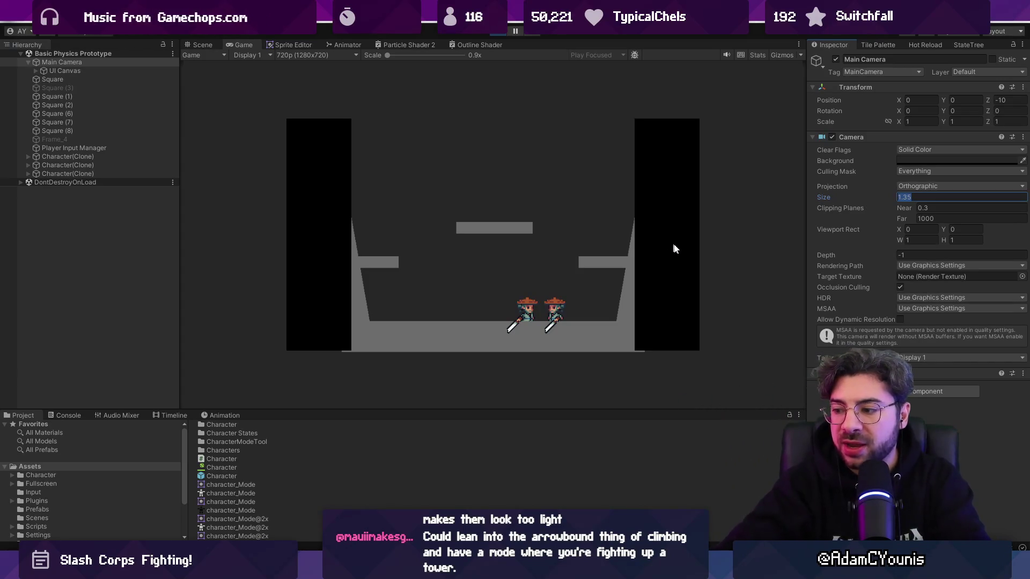
Step: Bring up the pixel-art editor showing the UI Mock artwork via the system app search
key("super")
type("chrome")
key("Return")
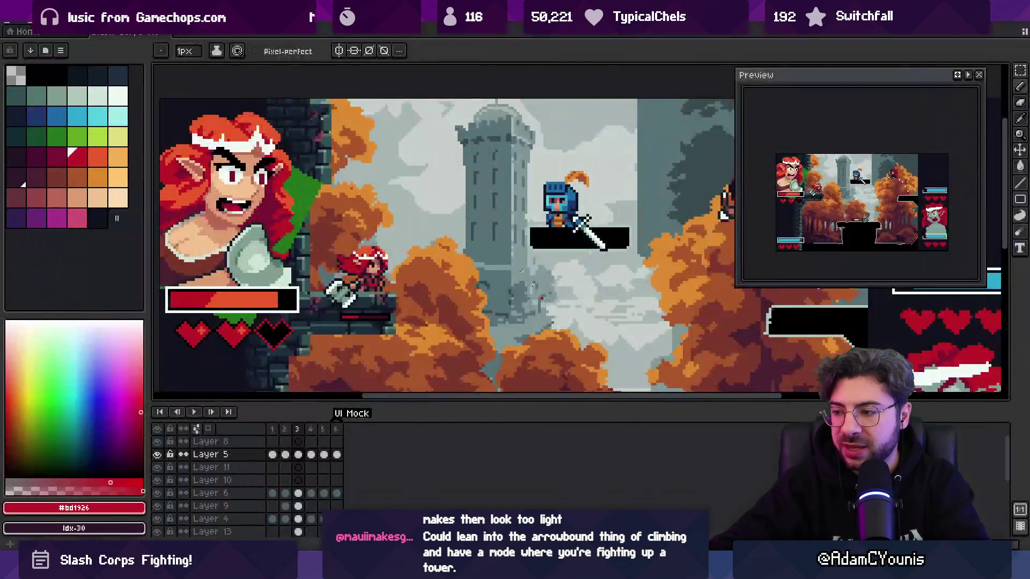
Step: Create a new blank transparent 1280x720 sprite
left_click(9, 25)
left_click(21, 33)
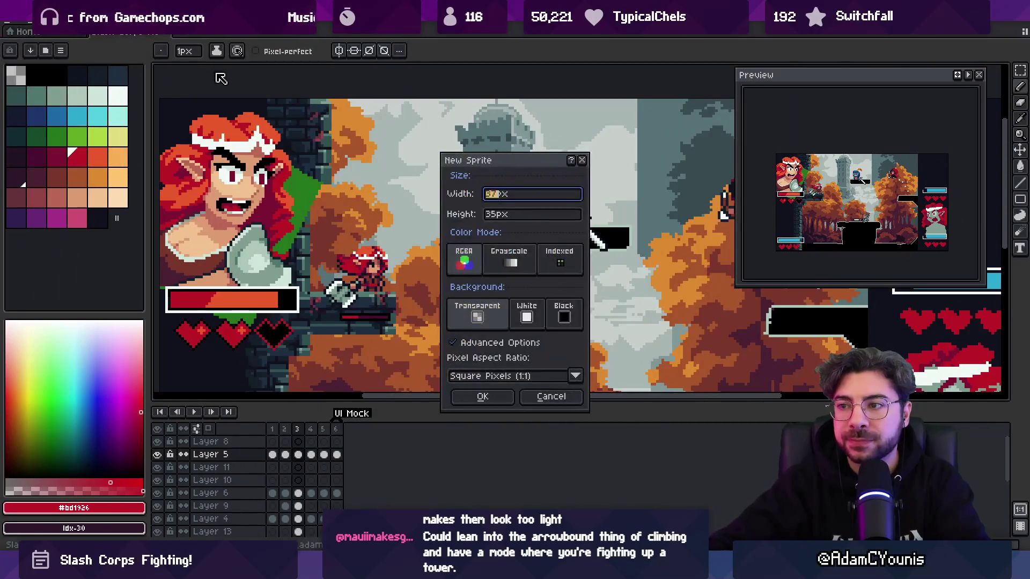
key("Tab")
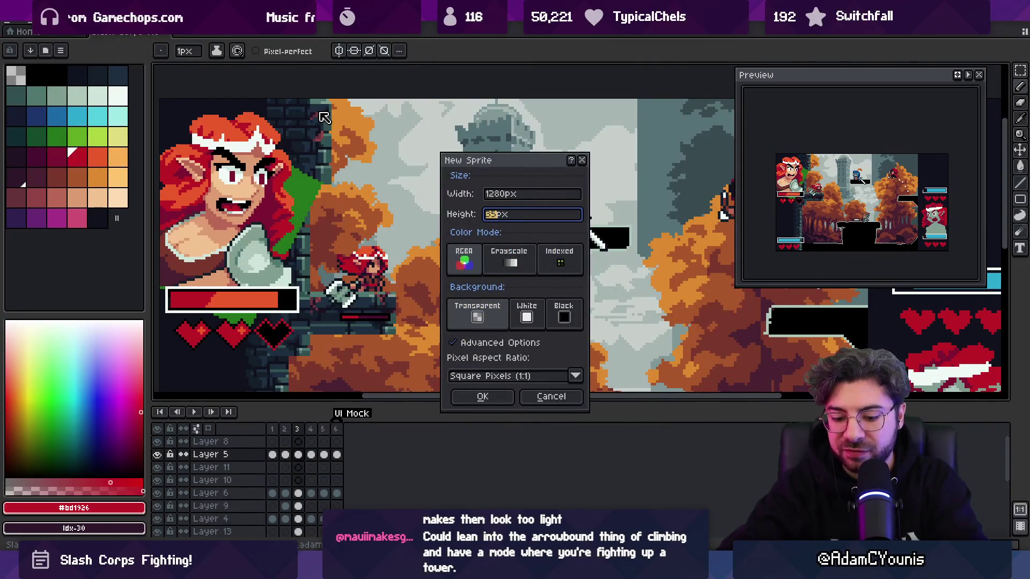
type("720")
key("Return")
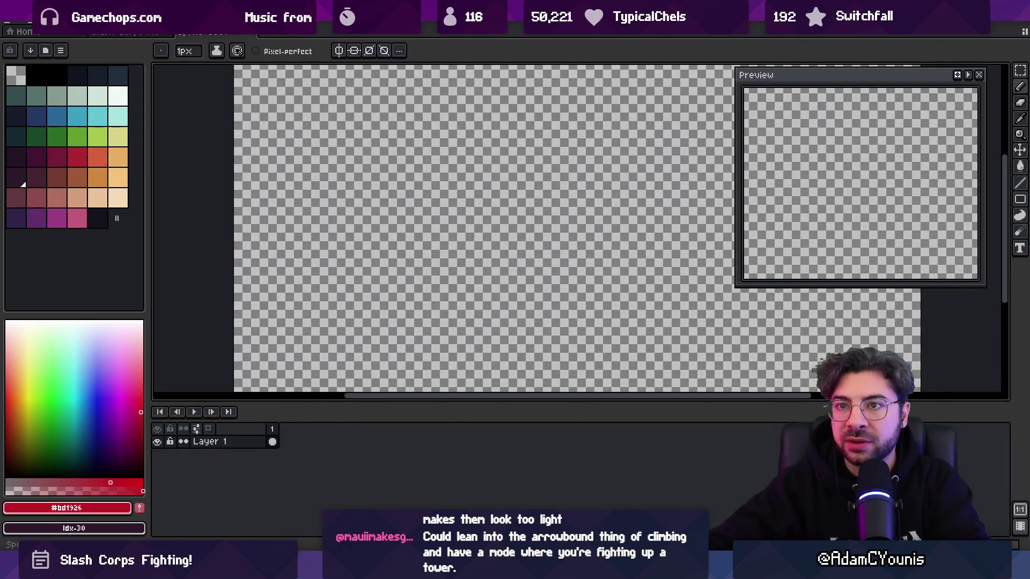
Step: Resize the sprite to one third of its size, 426x240 pixels
left_click(56, 24)
left_click(143, 90)
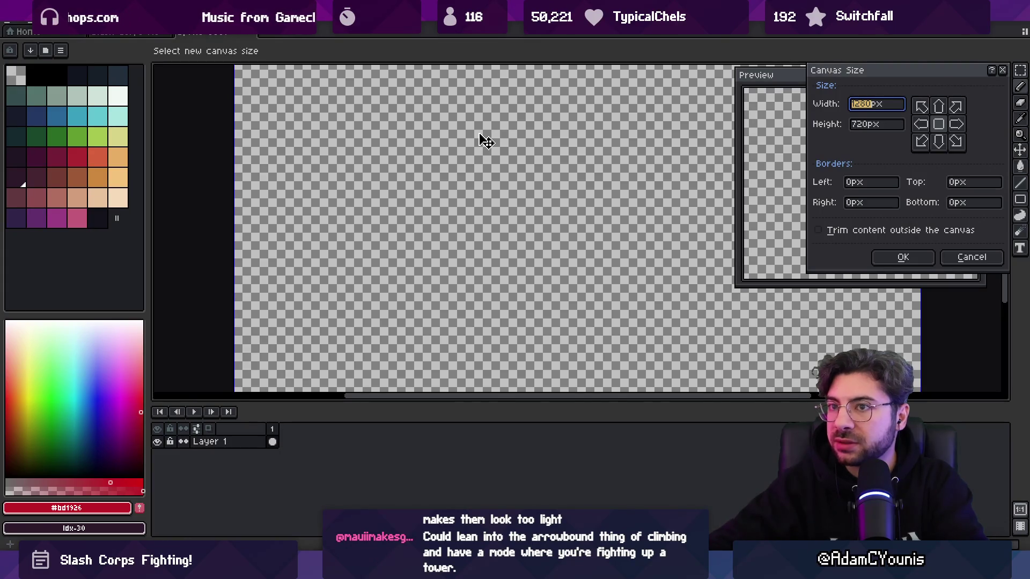
key("Escape")
key("alt+s")
key("Down")
key("Down")
key("Down")
key("Return")
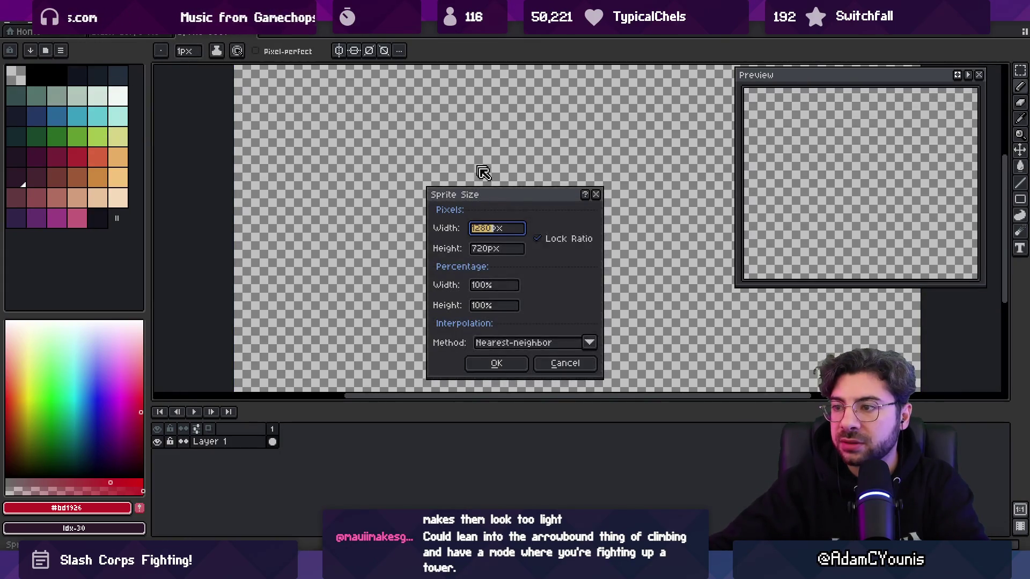
left_click(504, 250)
type(".3")
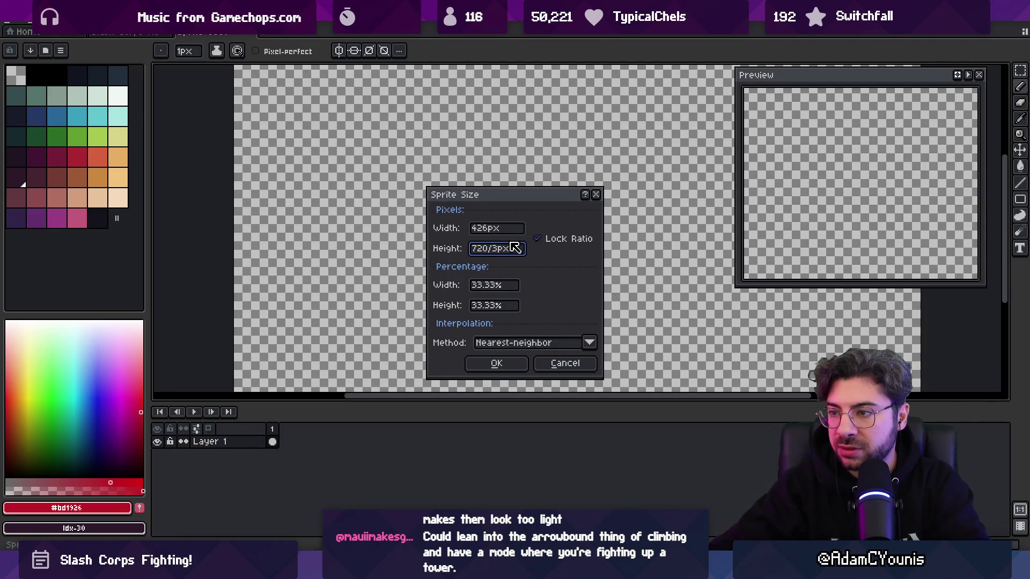
left_click(496, 364)
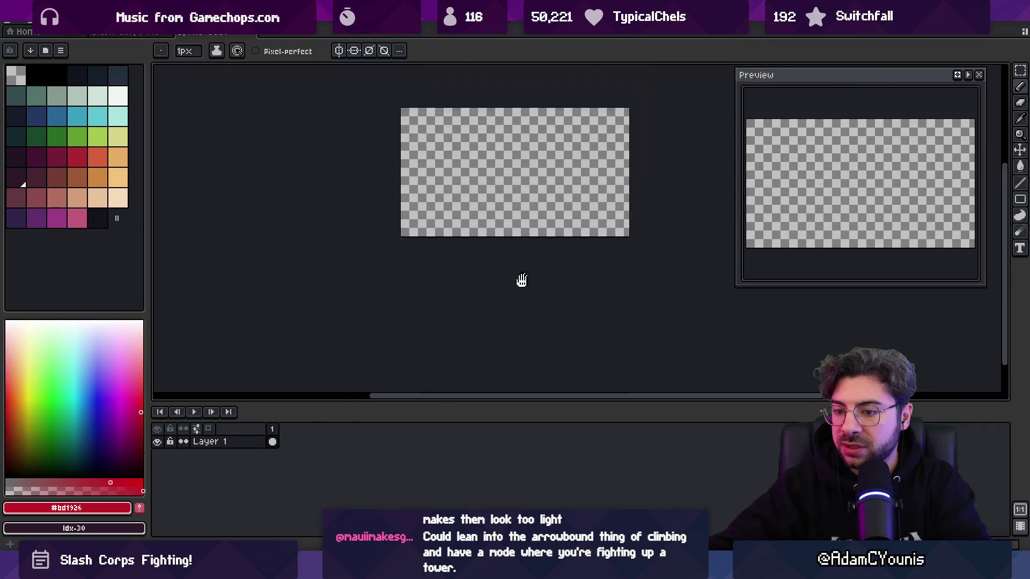
Step: Zoom and pan to view the small canvas, then go back to Unity
scroll(453, 226, "up", 1)
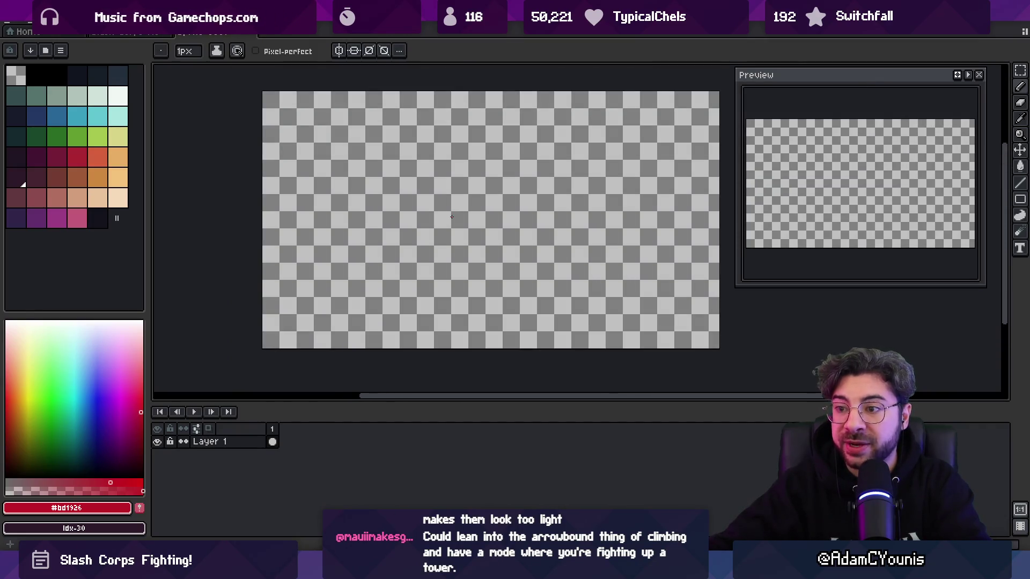
left_click_drag(451, 217, 440, 239)
key("v")
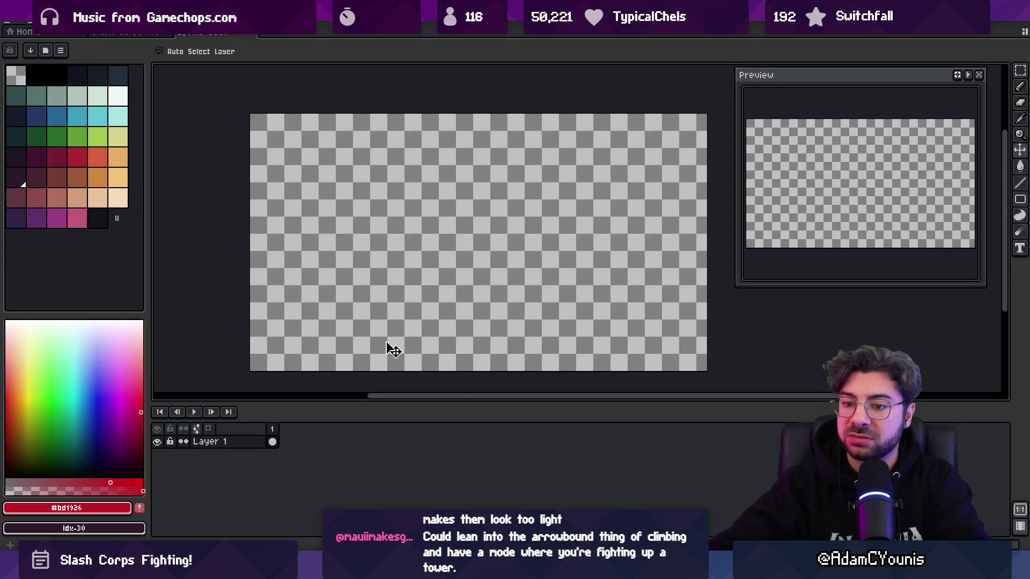
key("alt+Tab")
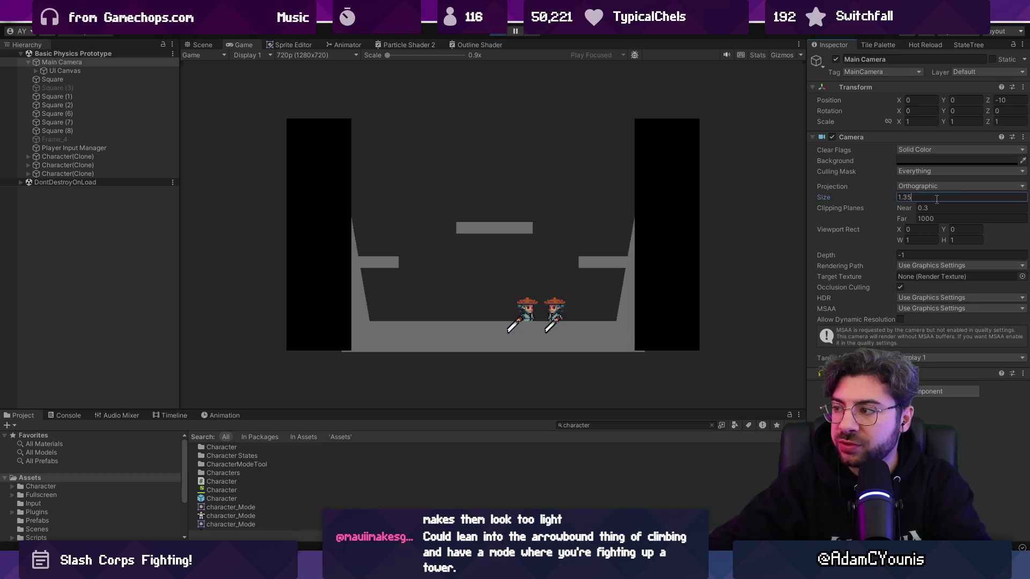
Step: Set the Main Camera size to 1.2 and maximize the Game view past the shortcut conflict
key("BackSpace")
key("BackSpace")
type("2")
key("shift+space")
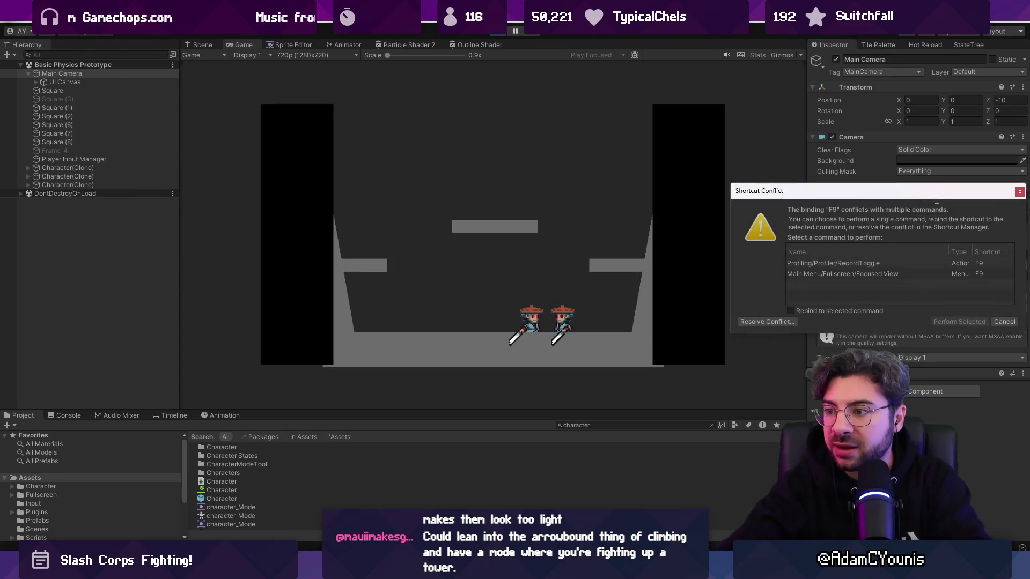
key("Return")
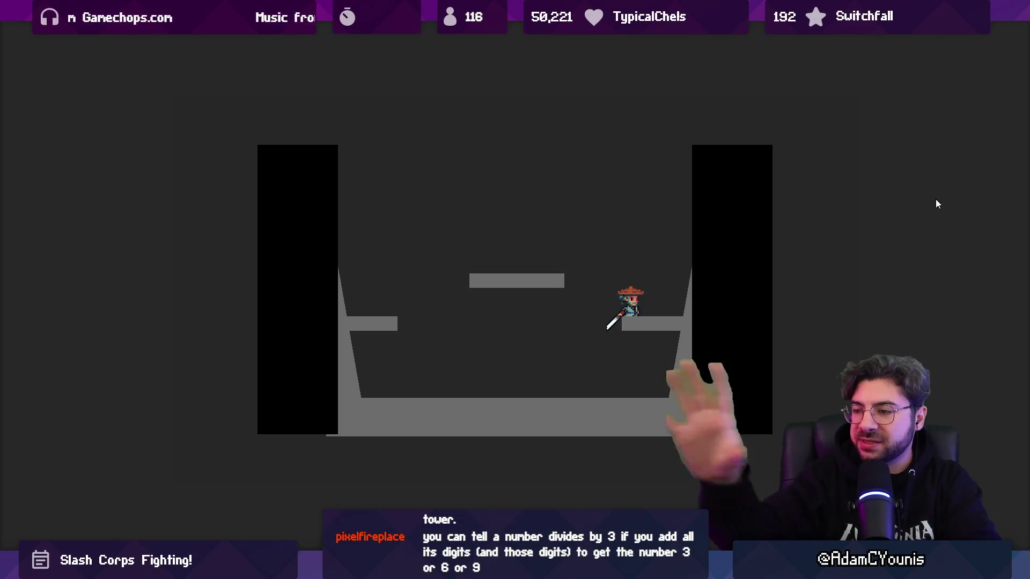
Step: Playtest by jumping between the side ledge, centre platform and floor, then exit fullscreen
key("Left")
key("space")
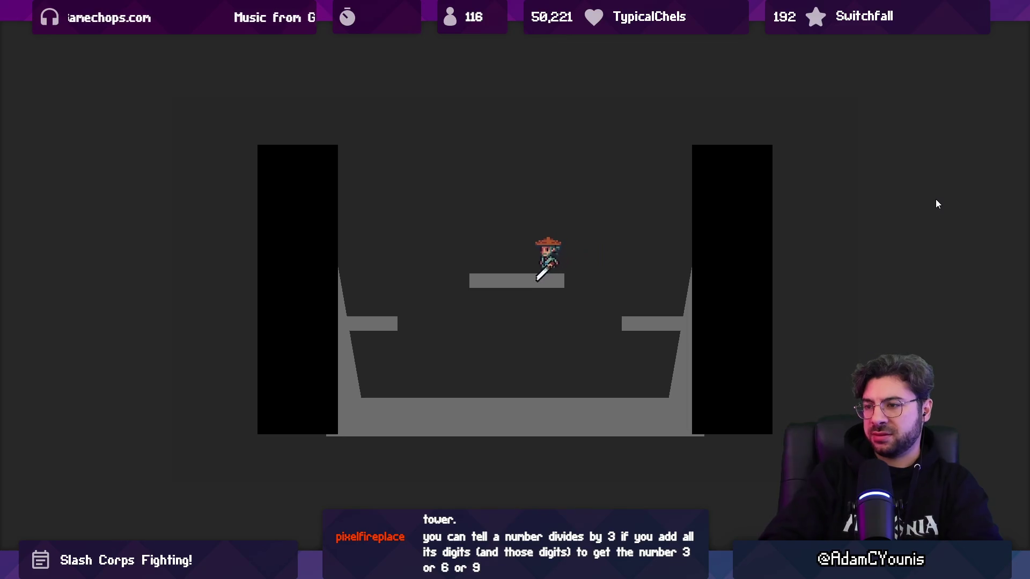
key("Left")
key("Right")
key("space")
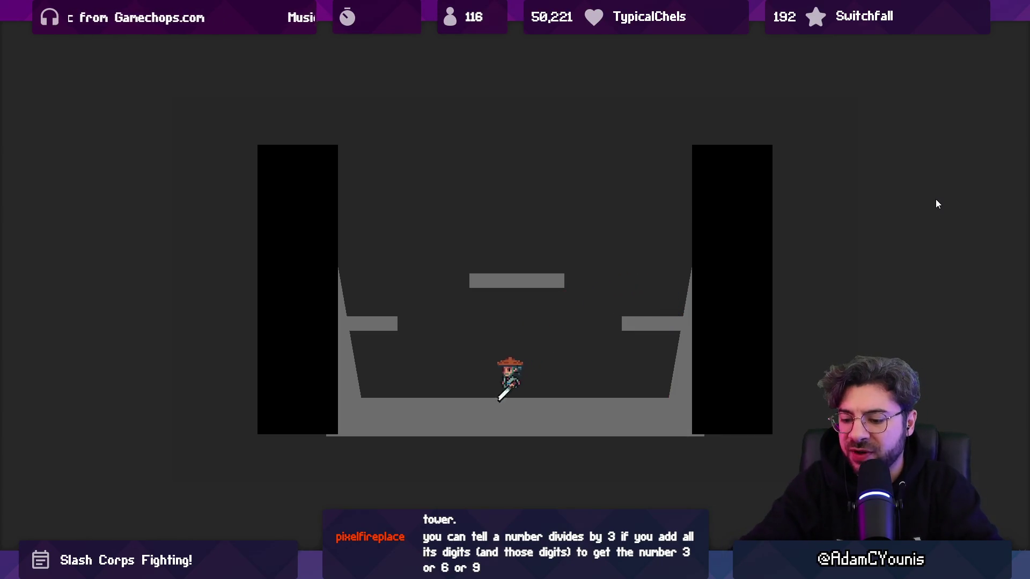
key("F11")
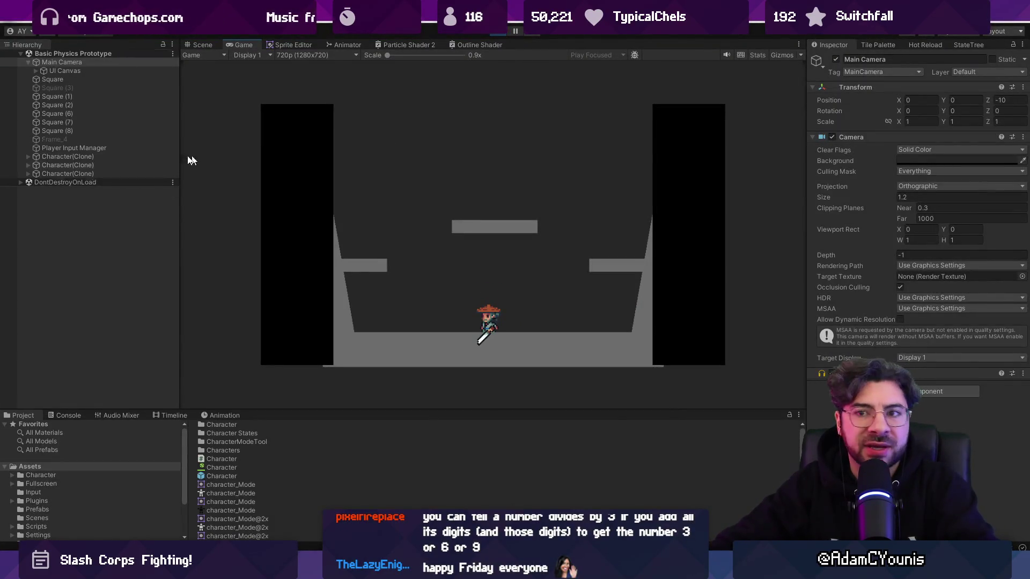
double_click(73, 87)
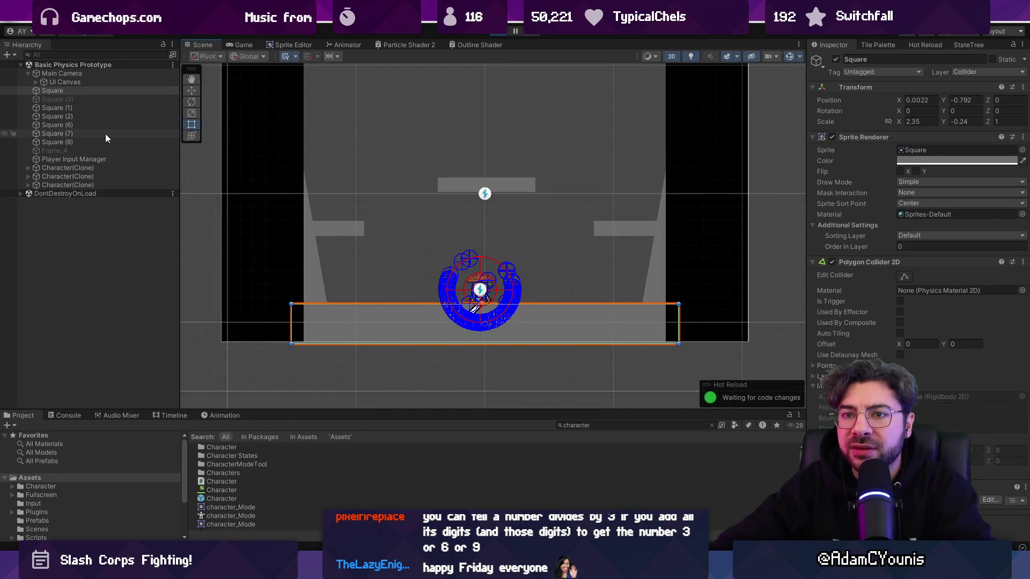
left_click(38, 83)
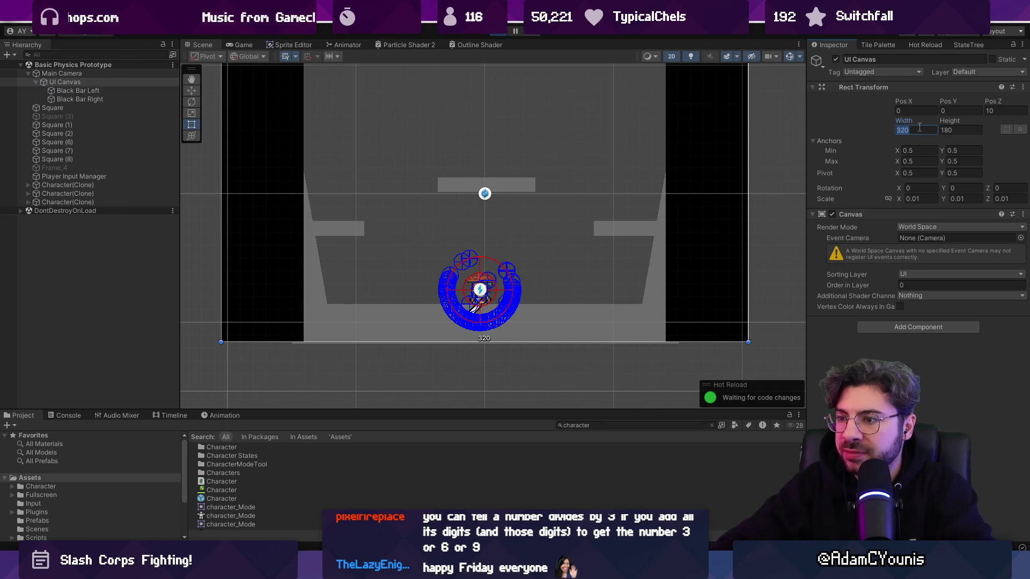
scroll(533, 221, "down", 5)
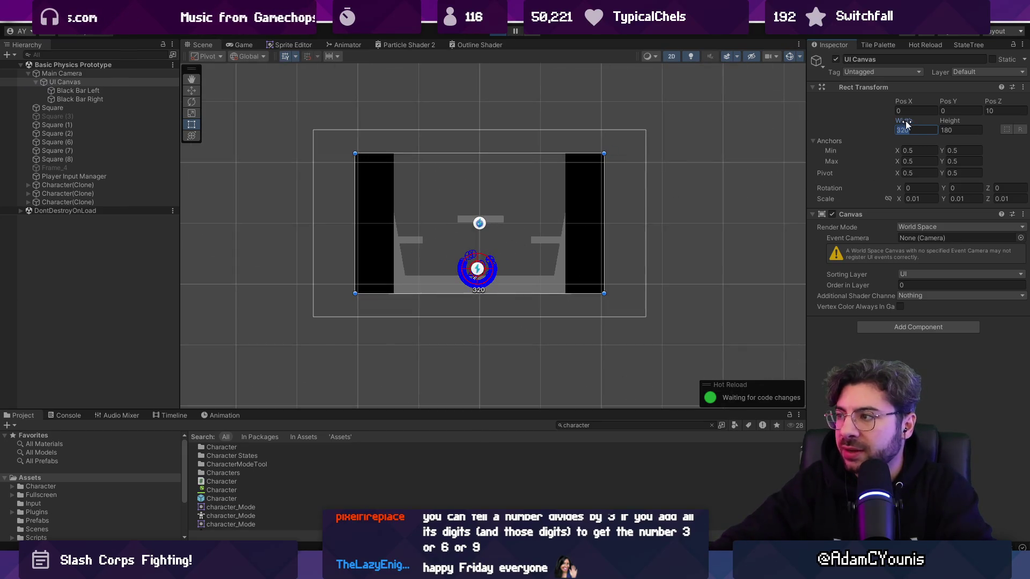
mouse_move(915, 121)
left_mouse_down()
mouse_move(753, 221)
mouse_move(534, 207)
left_mouse_up()
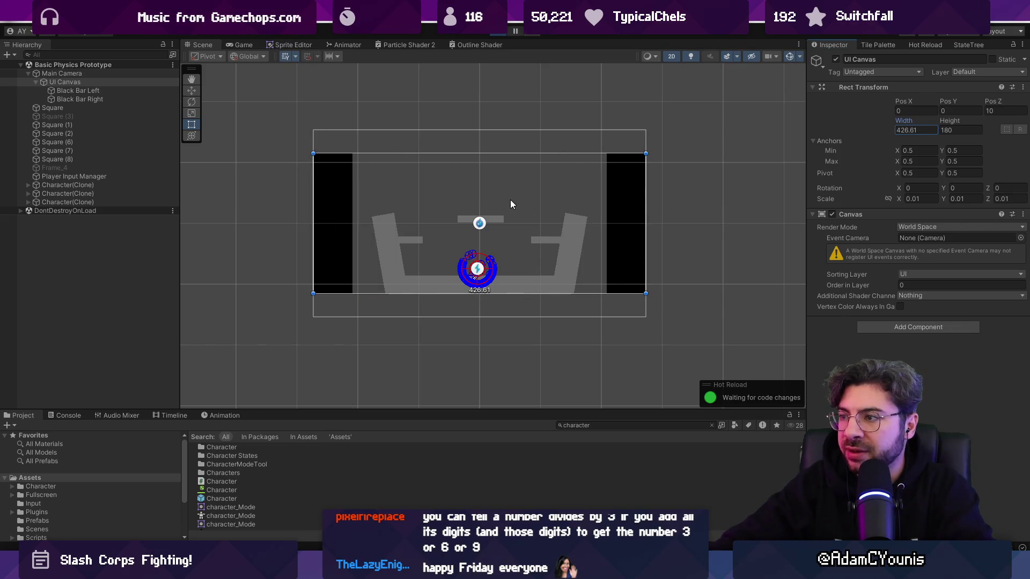
left_click_drag(942, 122, 1005, 117)
key("ctrl+p")
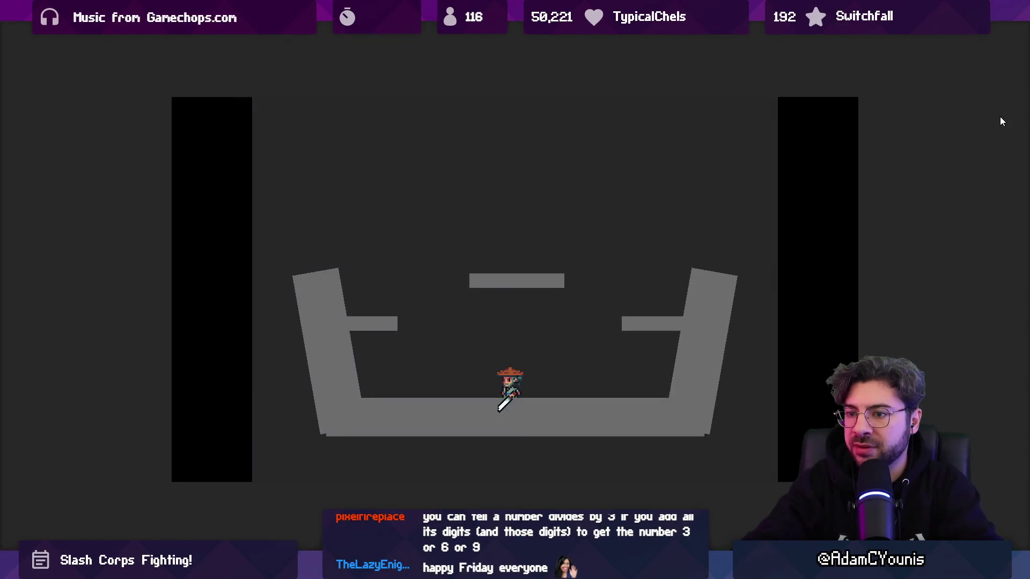
key("ctrl+p")
left_click(93, 76)
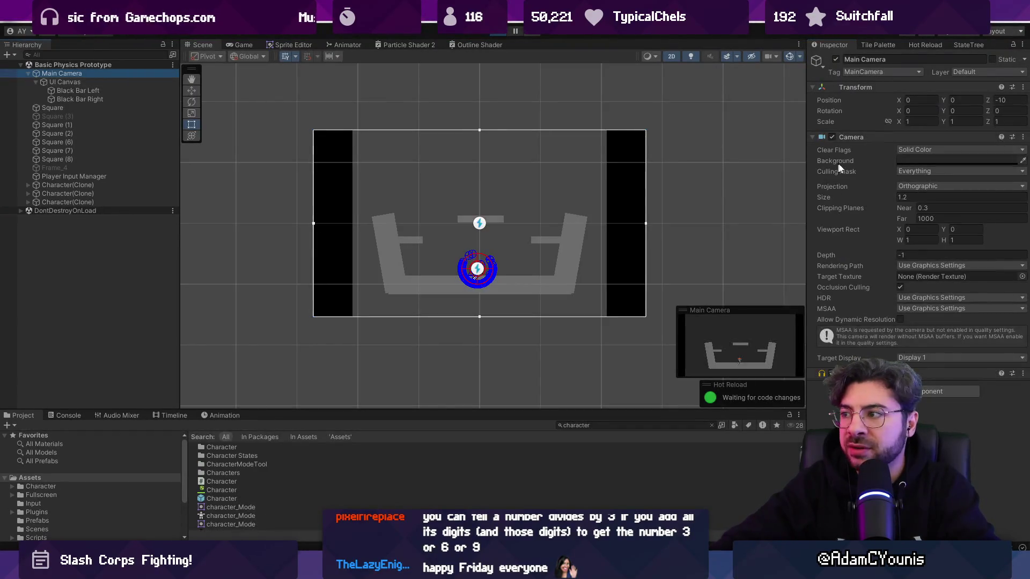
key("ctrl+p")
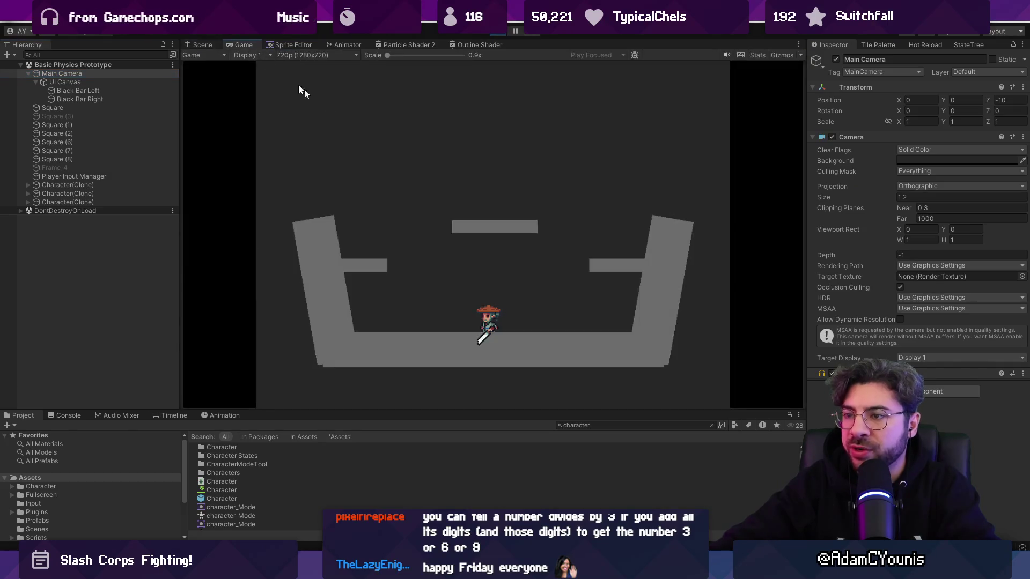
key("F11")
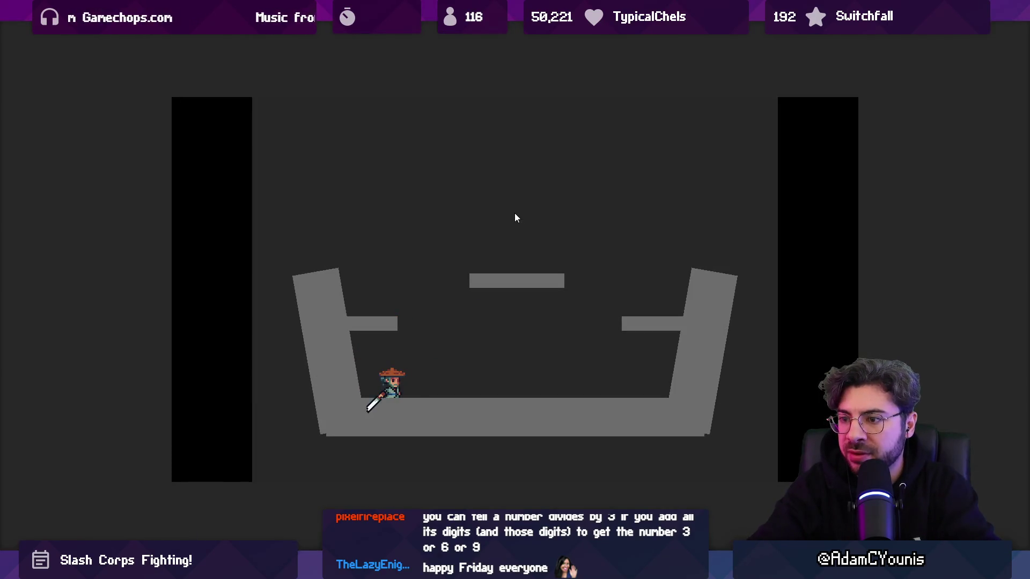
key("F11")
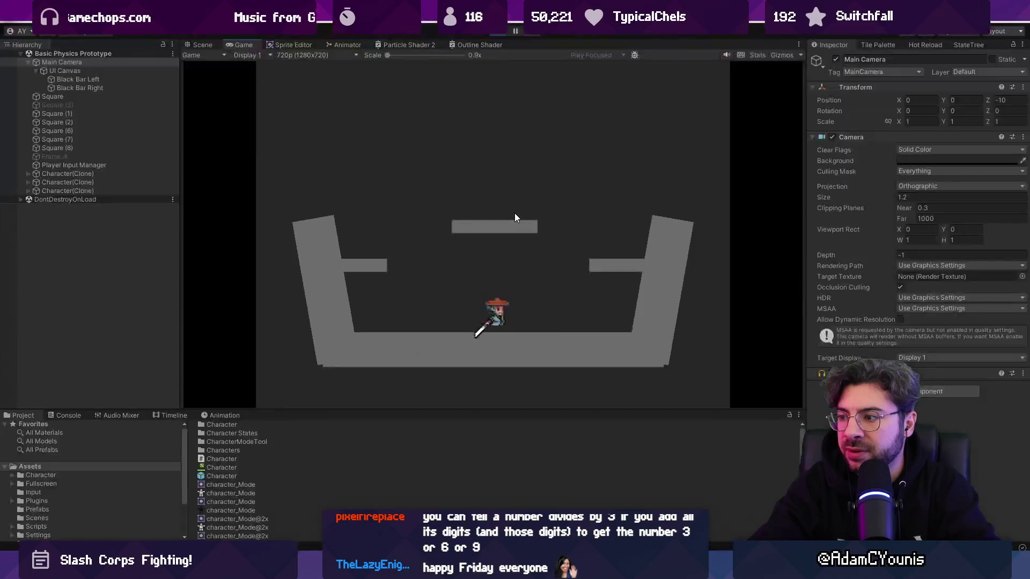
left_click(89, 81)
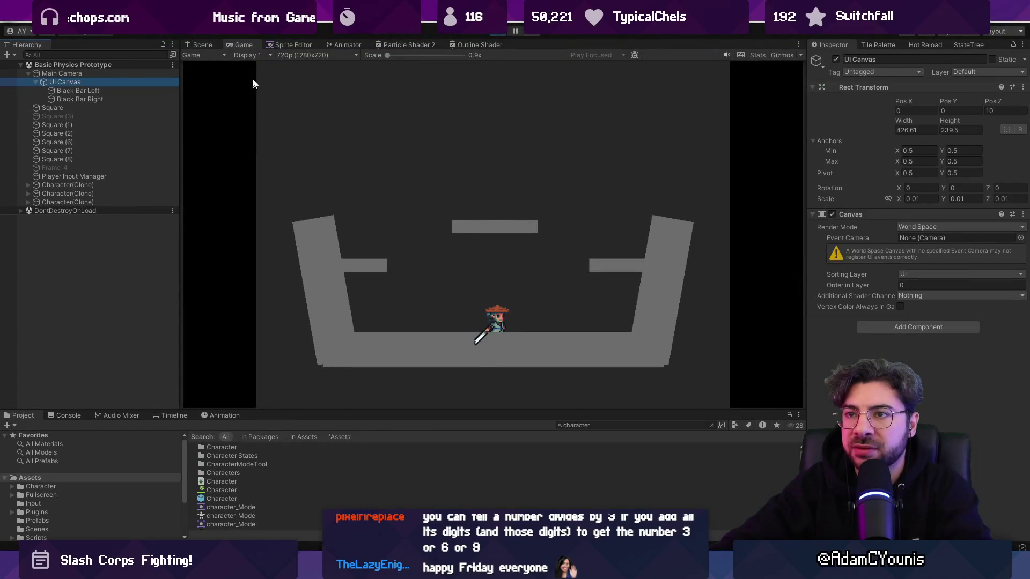
key("ctrl+1")
scroll(436, 224, "down", 3)
scroll(516, 323, "up", 3)
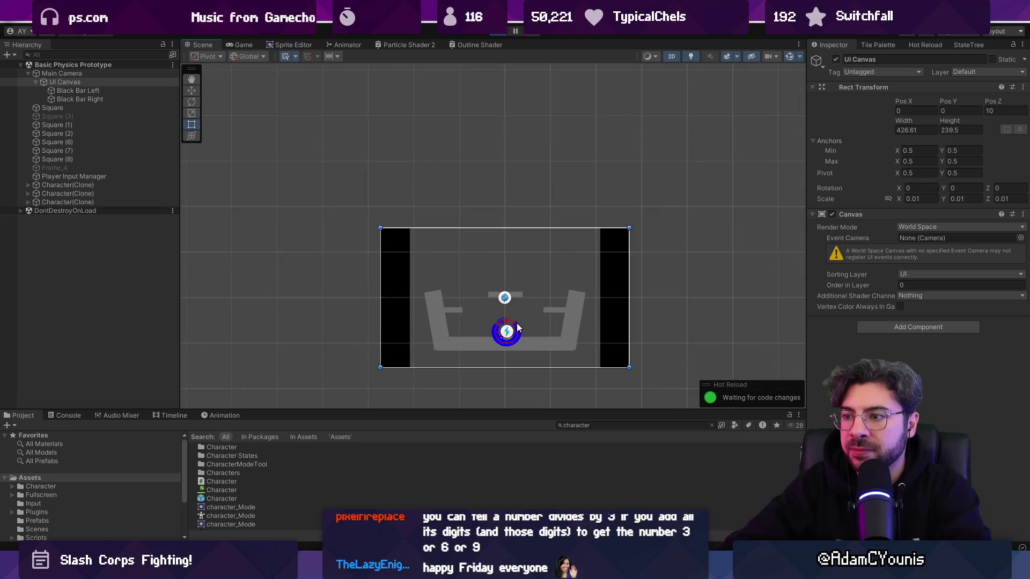
key("w")
left_click(62, 73)
scroll(431, 233, "down", 2)
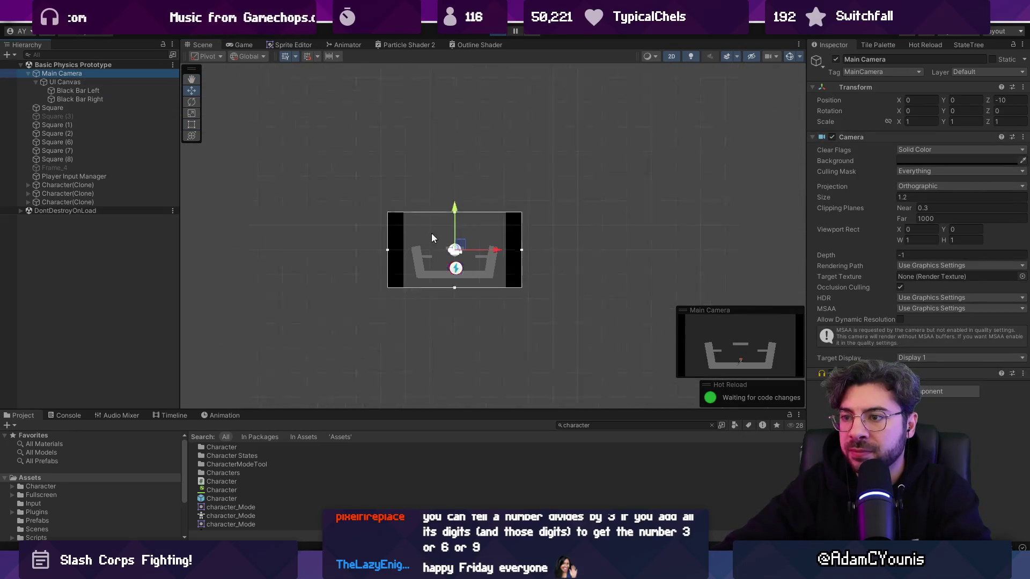
scroll(433, 236, "down", 1)
key("f")
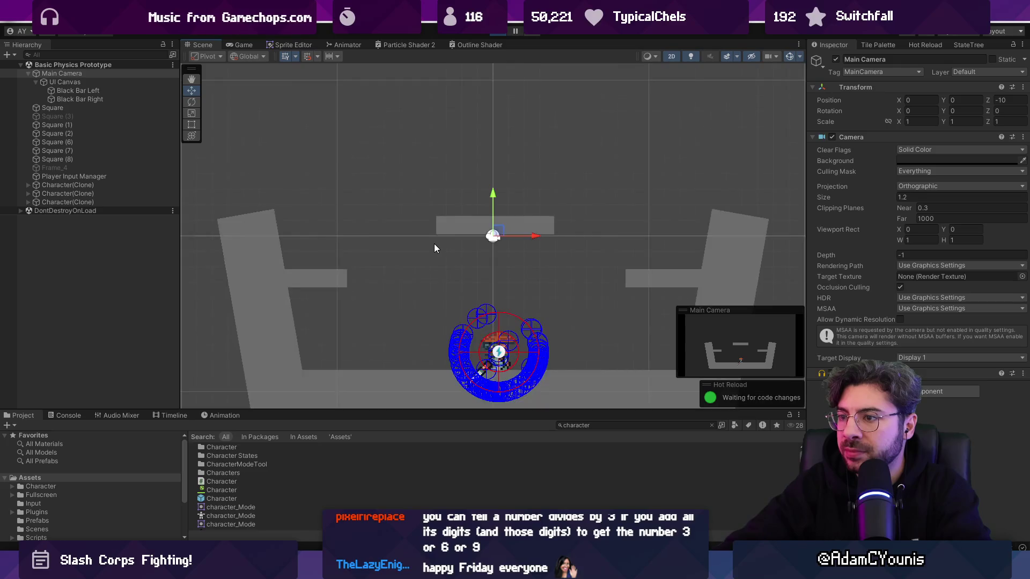
key("f")
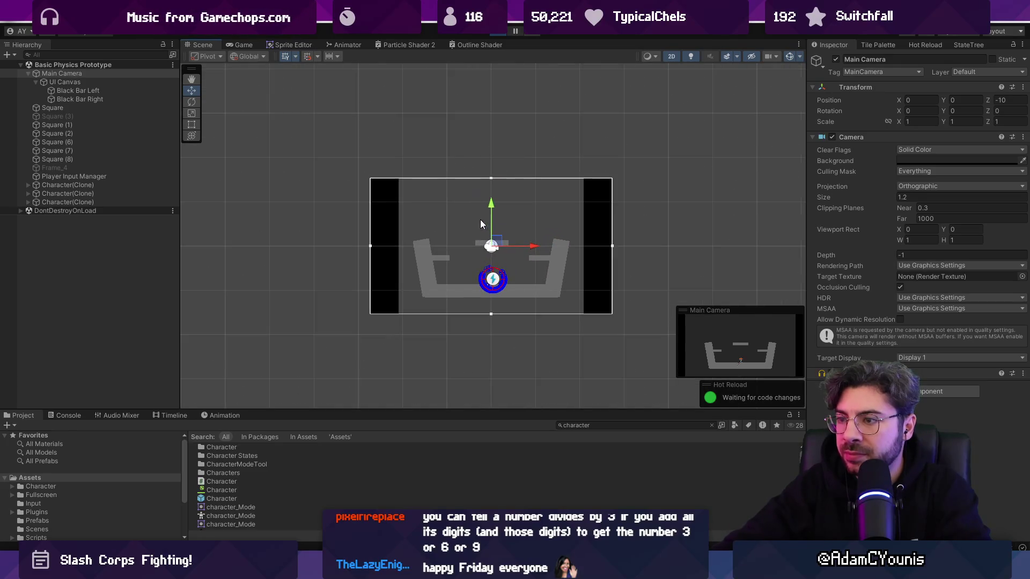
left_click(244, 45)
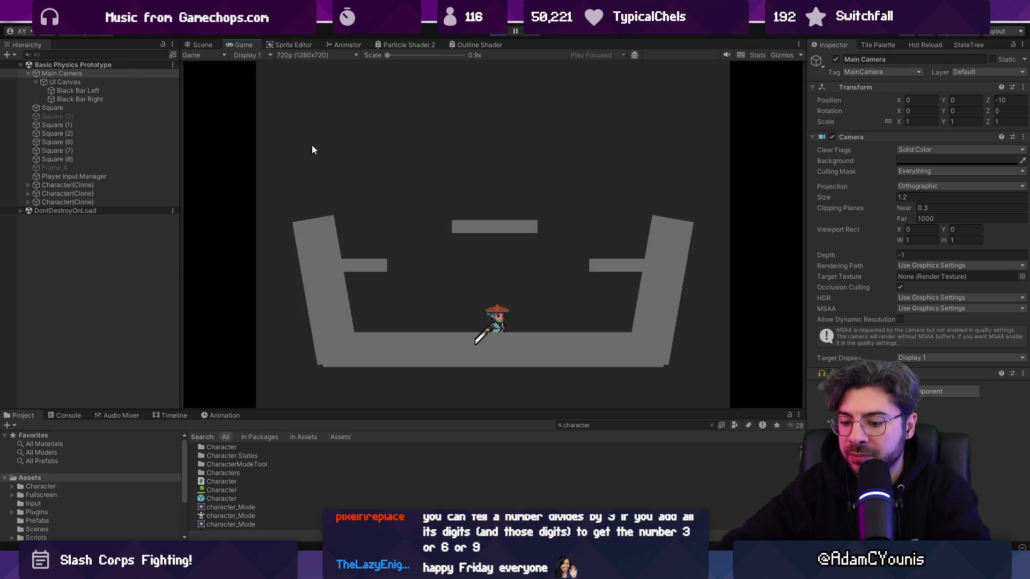
key("shift+space")
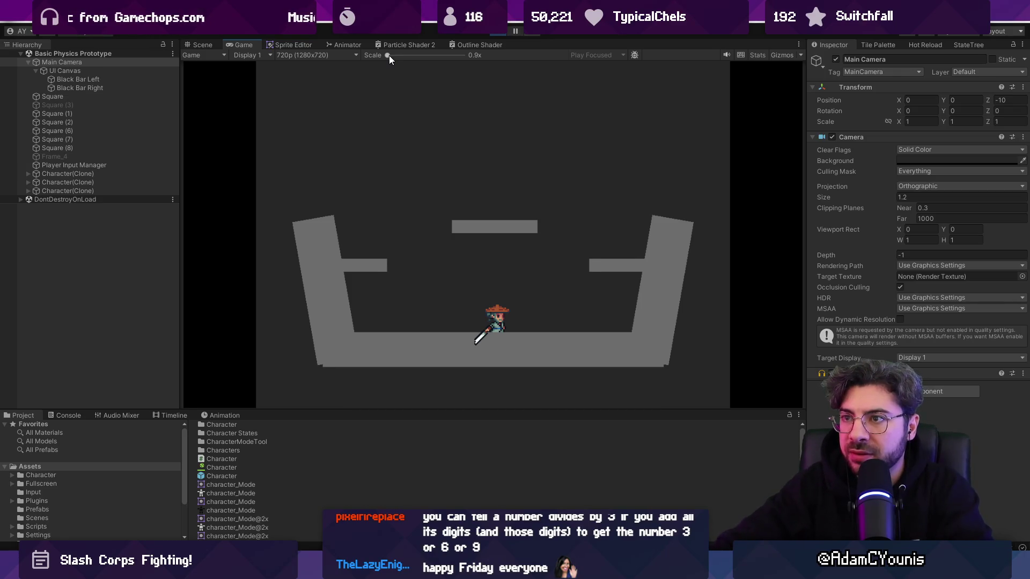
Step: Compare the game preview at 1x and 2x scale, toggling it maximized and docked
left_click_drag(388, 56, 391, 56)
key("shift+space")
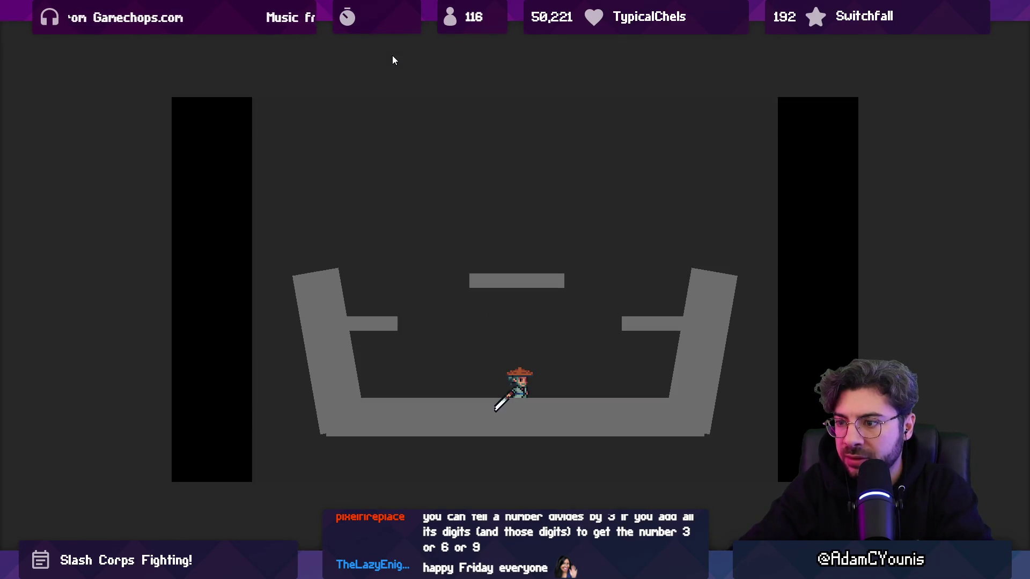
key("shift+space")
left_click_drag(384, 52, 420, 58)
key("shift+space")
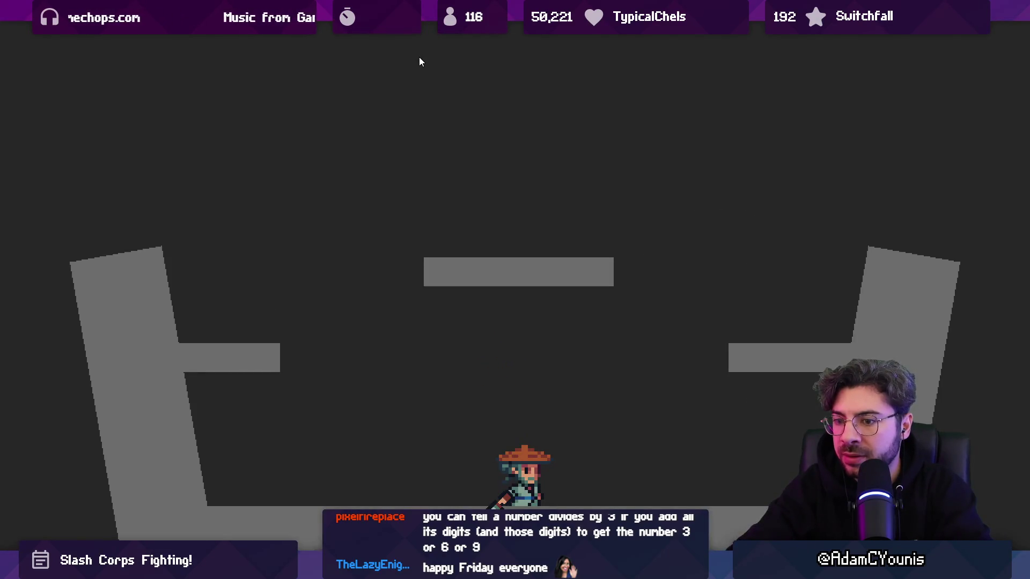
key("shift+space")
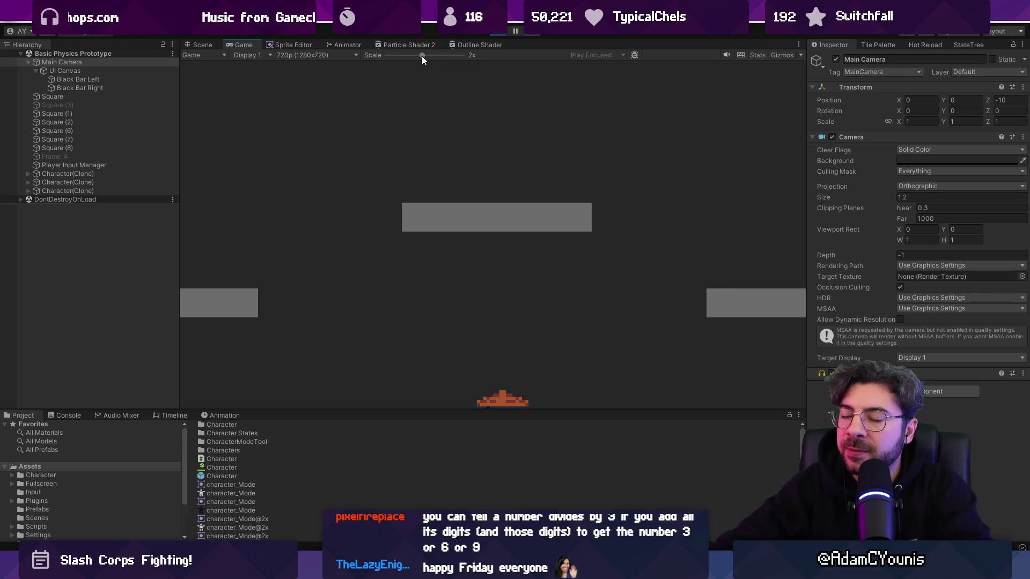
left_click_drag(422, 55, 408, 55)
key("shift+space")
key("shift+space")
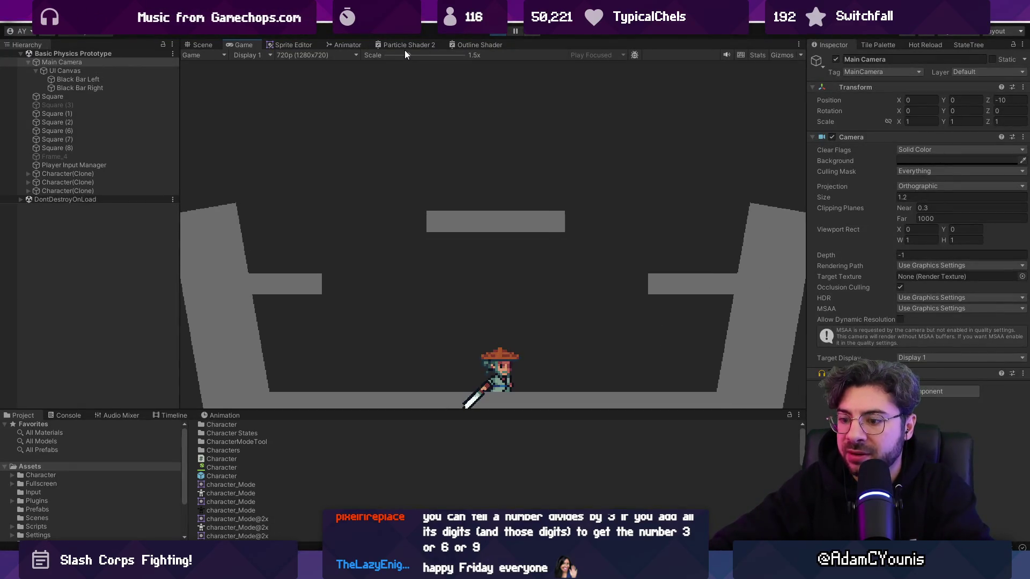
key("shift+space")
key("shift+space")
left_click_drag(407, 52, 410, 52)
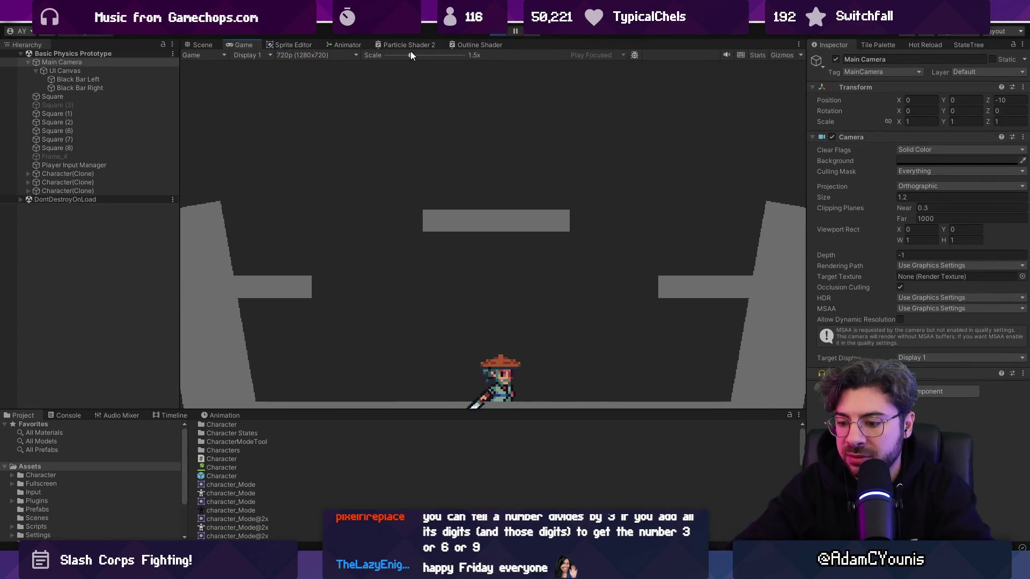
Step: Playtest the arena maximized, running, jumping and slashing the samurai between ledges and the centre platform
key("shift+space")
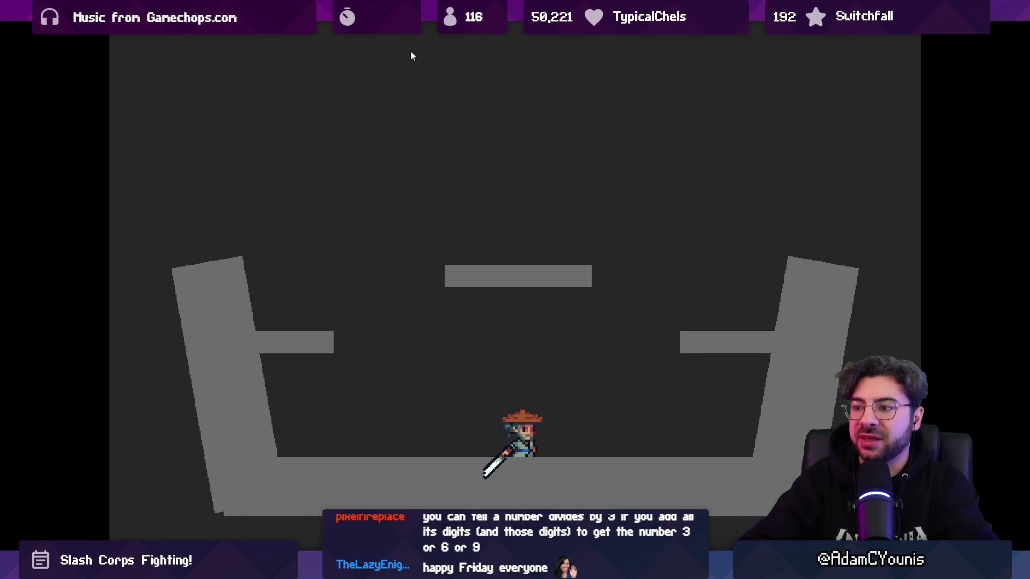
key("d")
key("space")
key("space")
key("a")
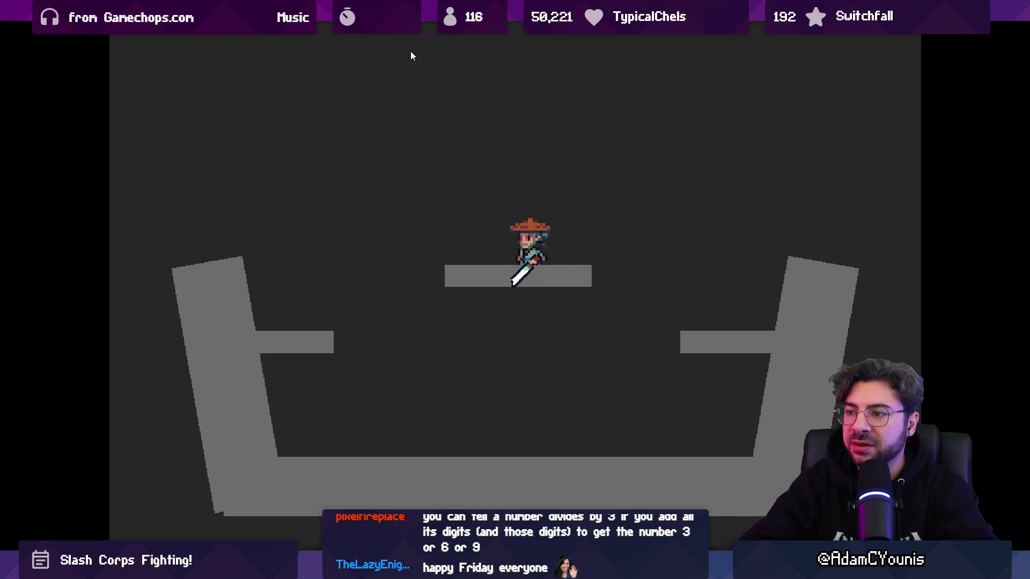
key("space")
key("d")
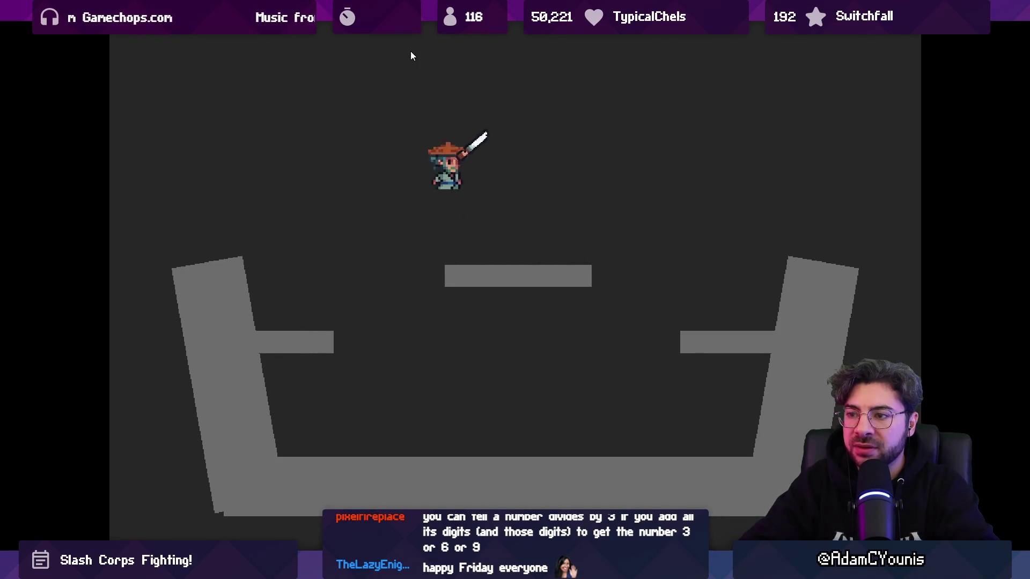
key("a")
key("space")
key("d")
key("space")
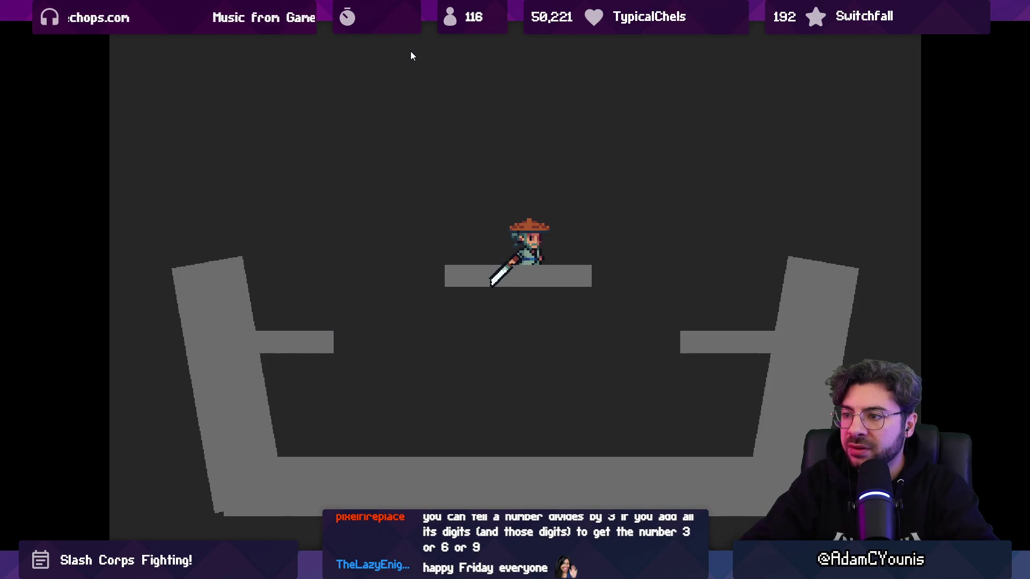
key("a")
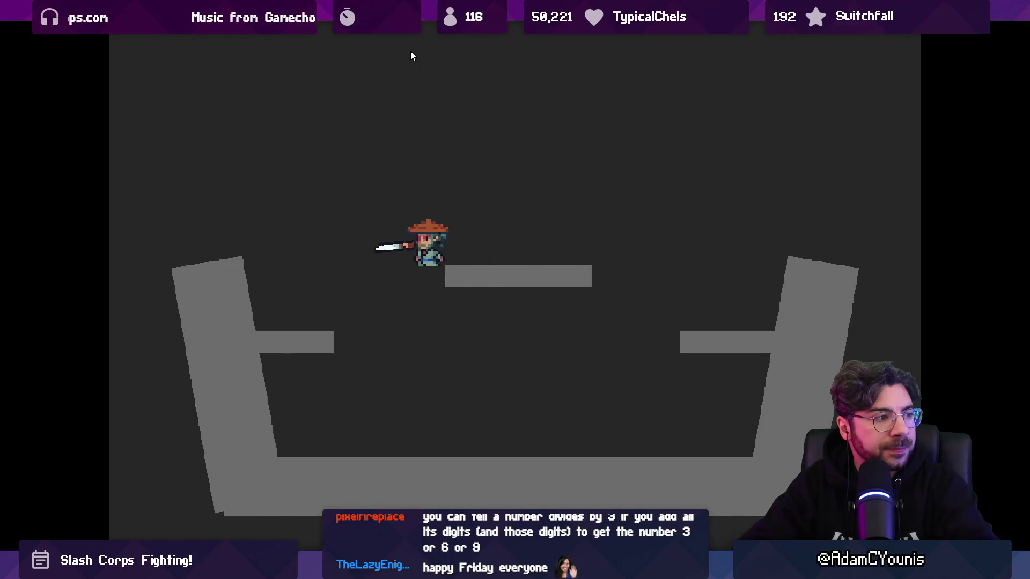
key("d")
key("space")
key("space")
key("d")
key("a")
key("d")
key("space")
key("a")
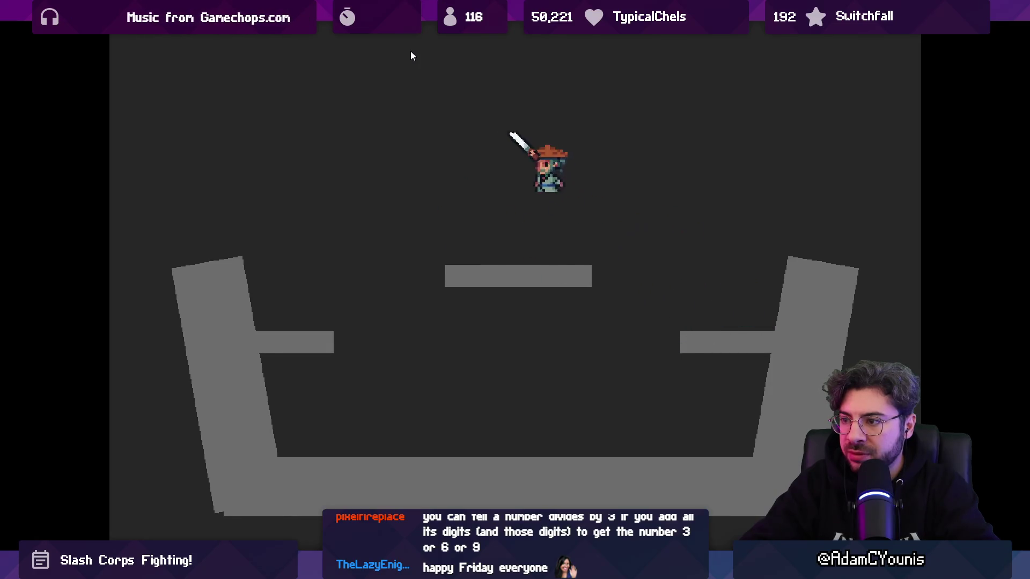
key("space")
key("d")
key("a")
key("space")
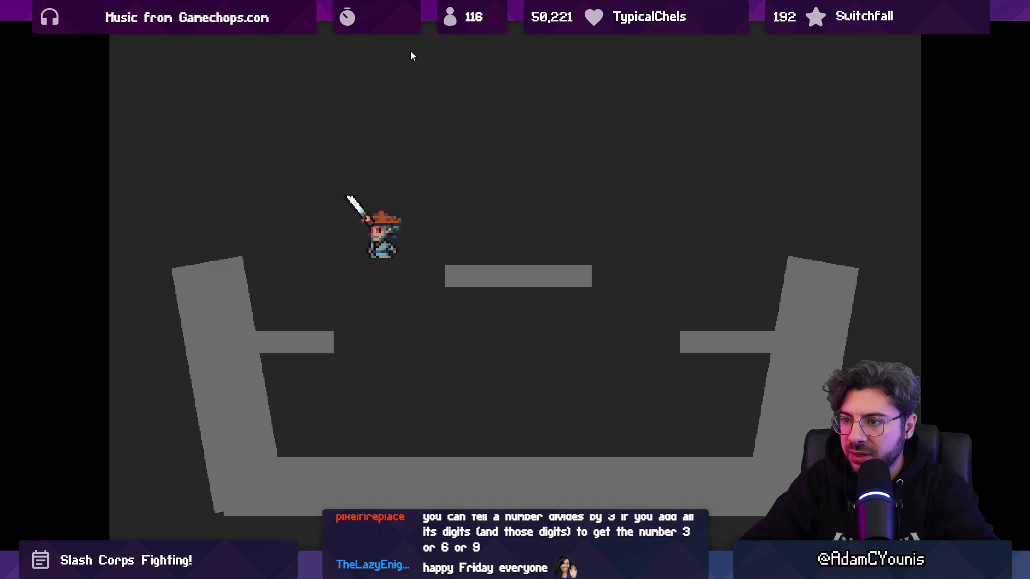
key("space")
key("d")
key("a")
key("space")
key("d")
key("space")
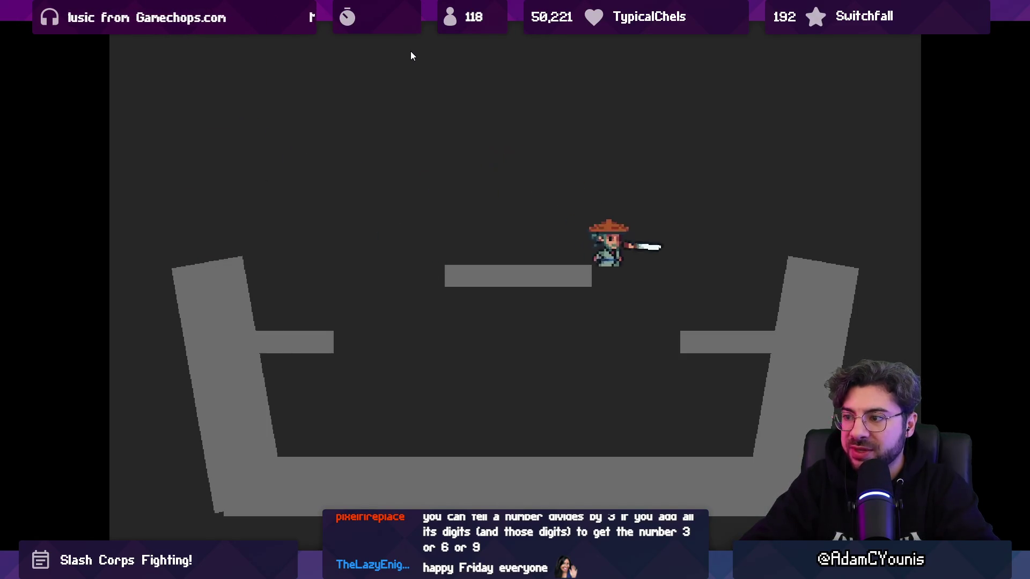
key("space")
key("a")
key("space")
key("d")
key("space")
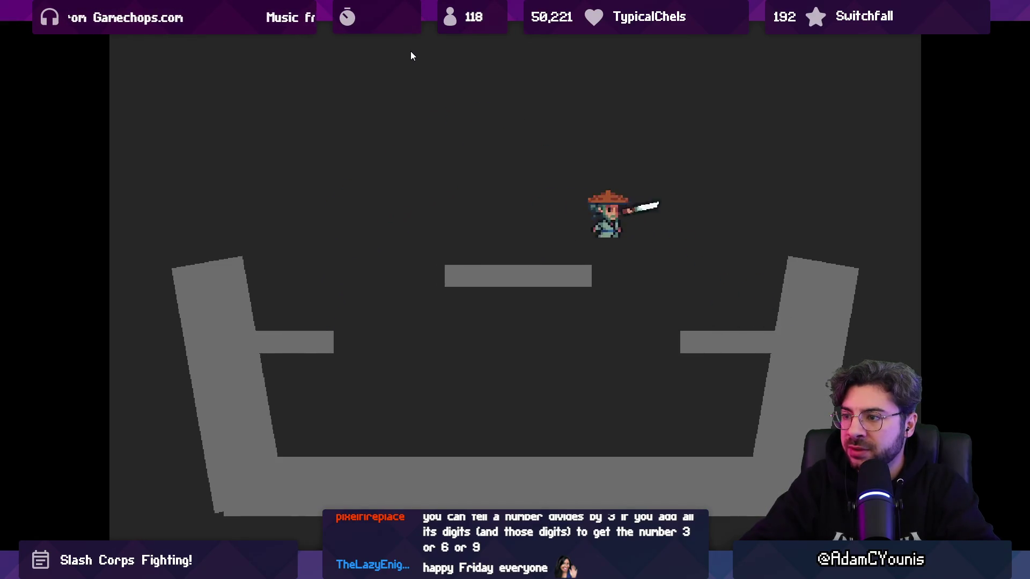
key("space")
key("a")
key("space")
key("d")
key("space")
key("a")
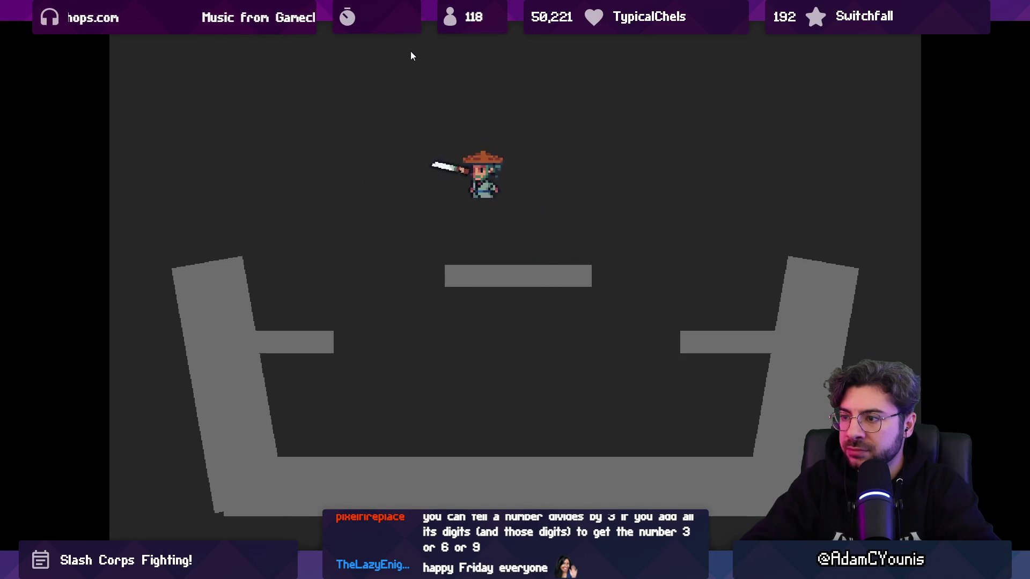
key("d")
key("space")
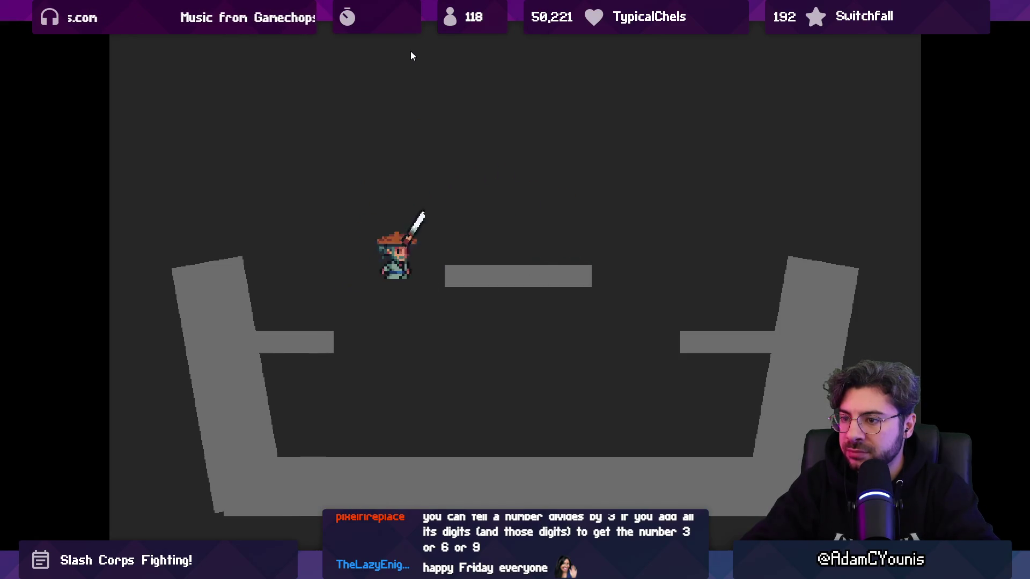
key("d")
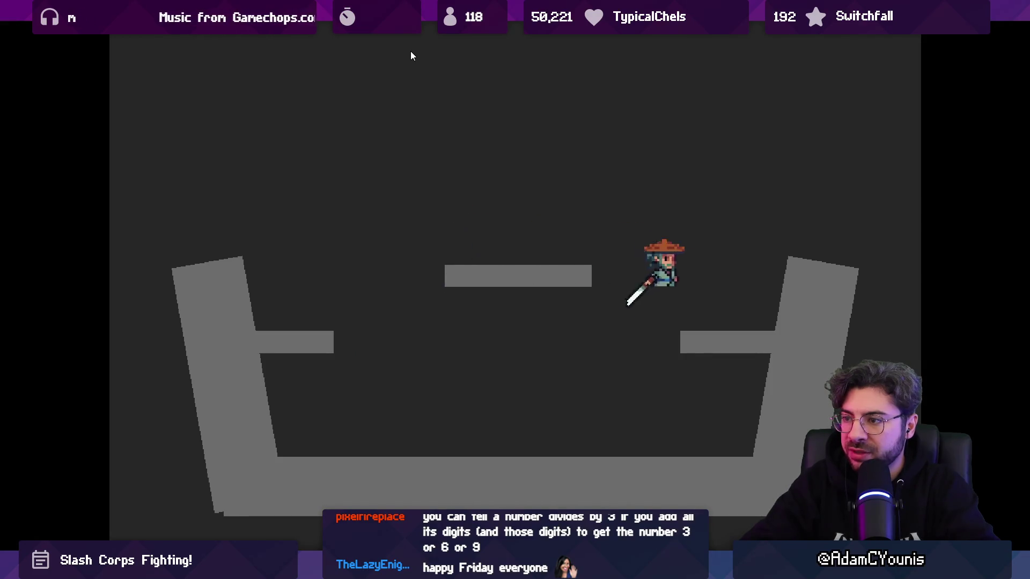
key("space")
key("a")
key("d")
key("space")
key("a")
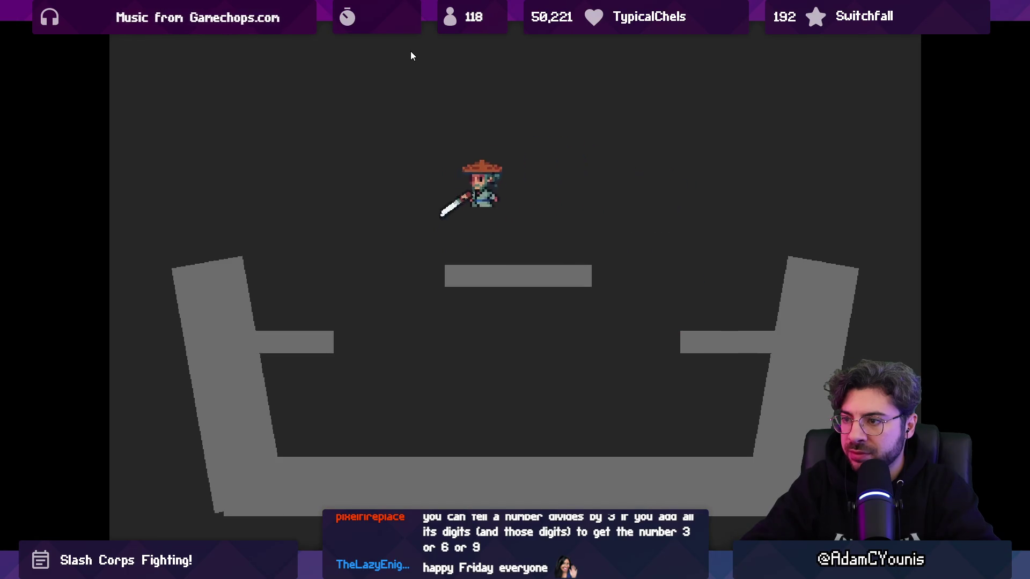
key("d")
key("space")
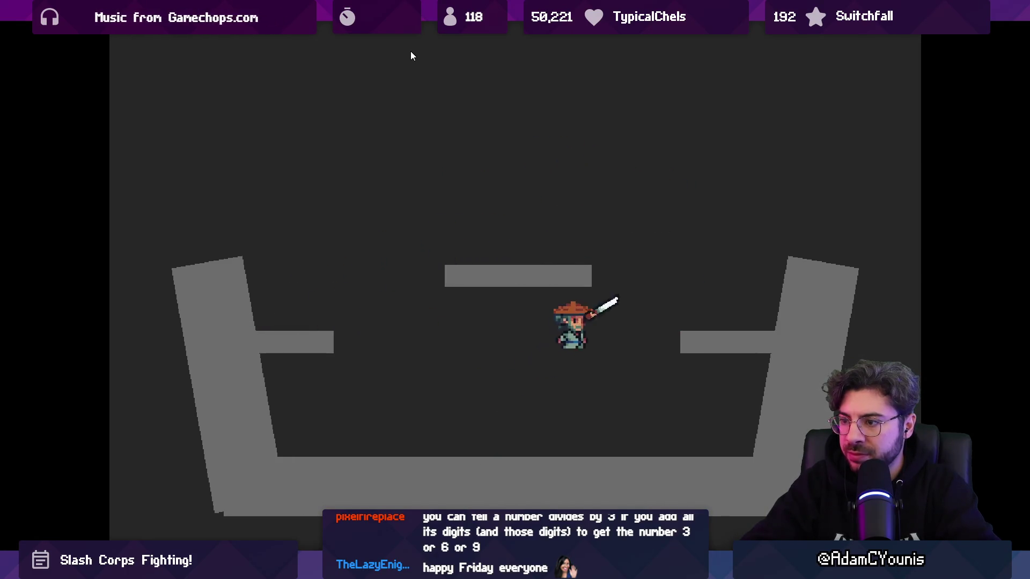
key("space")
key("a")
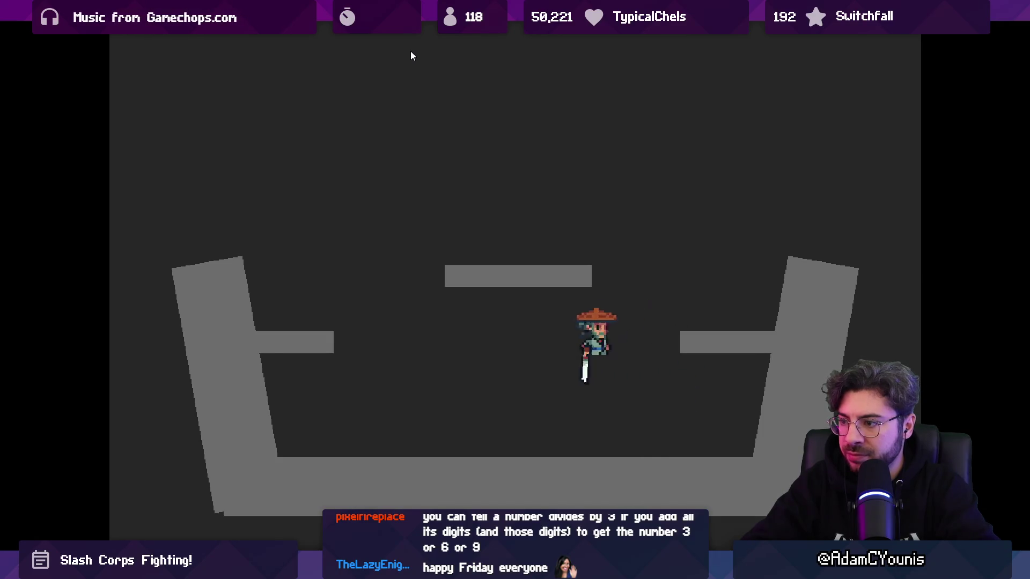
key("space")
key("d")
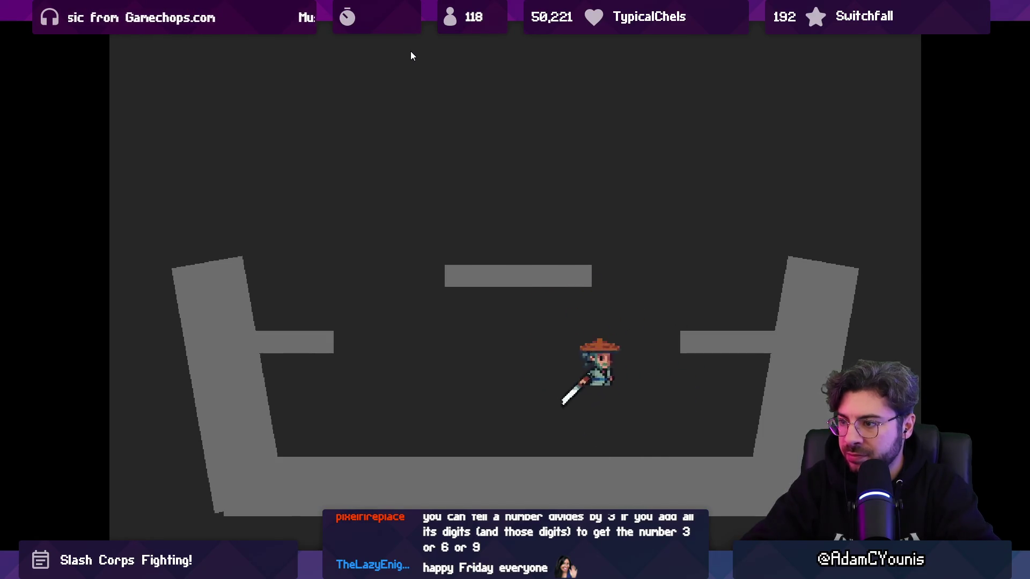
key("space")
key("a")
key("space")
key("d")
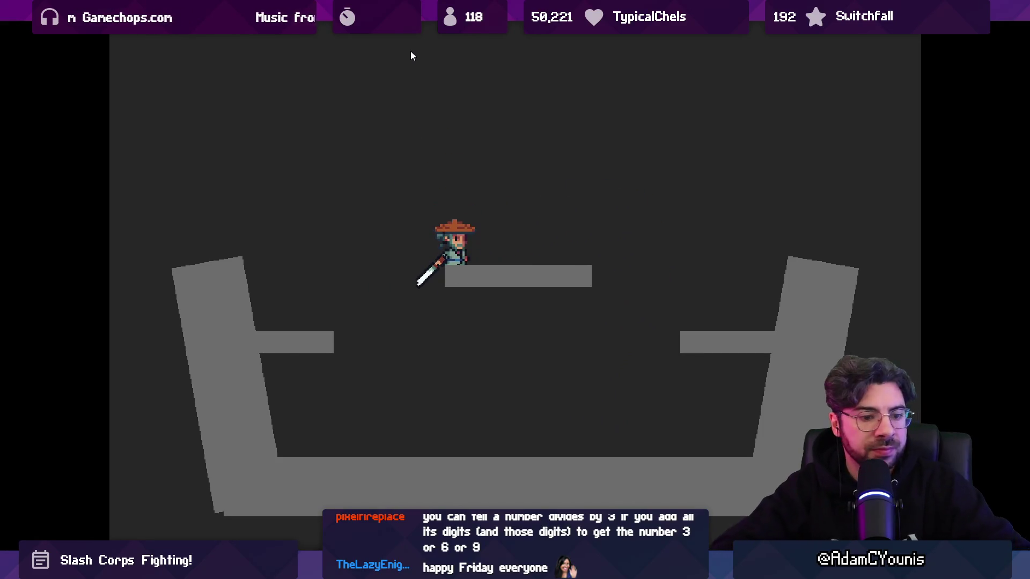
Step: Toggle fullscreen play on and off, then peek at the Scene view to check camera framing
key("ctrl+shift+F7")
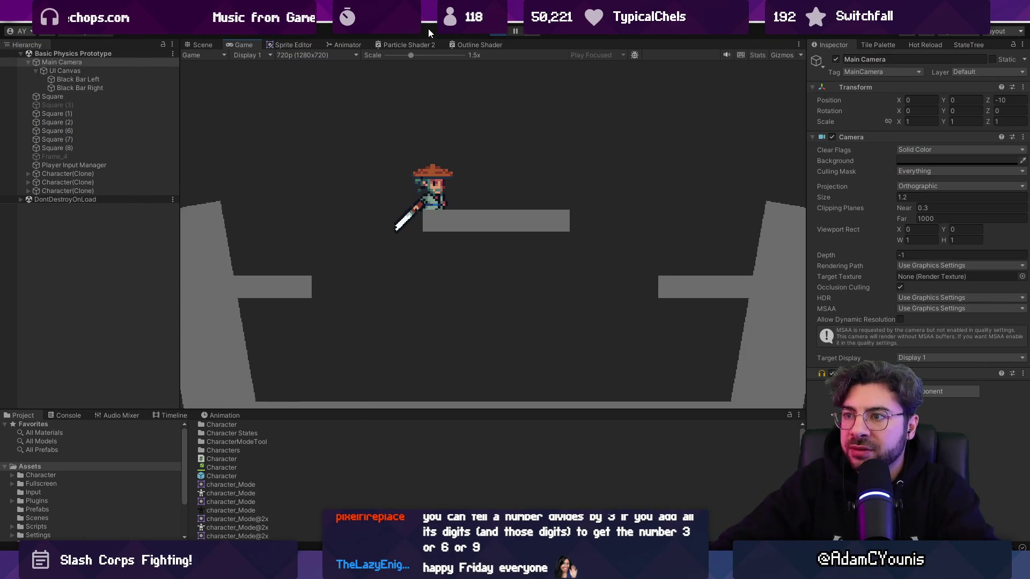
key("ctrl+shift+F7")
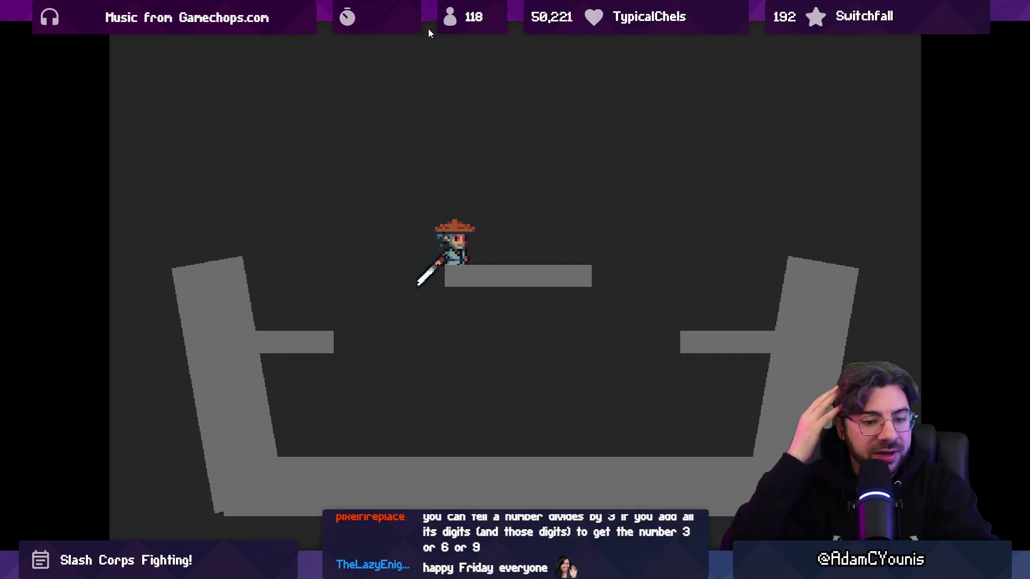
key("F11")
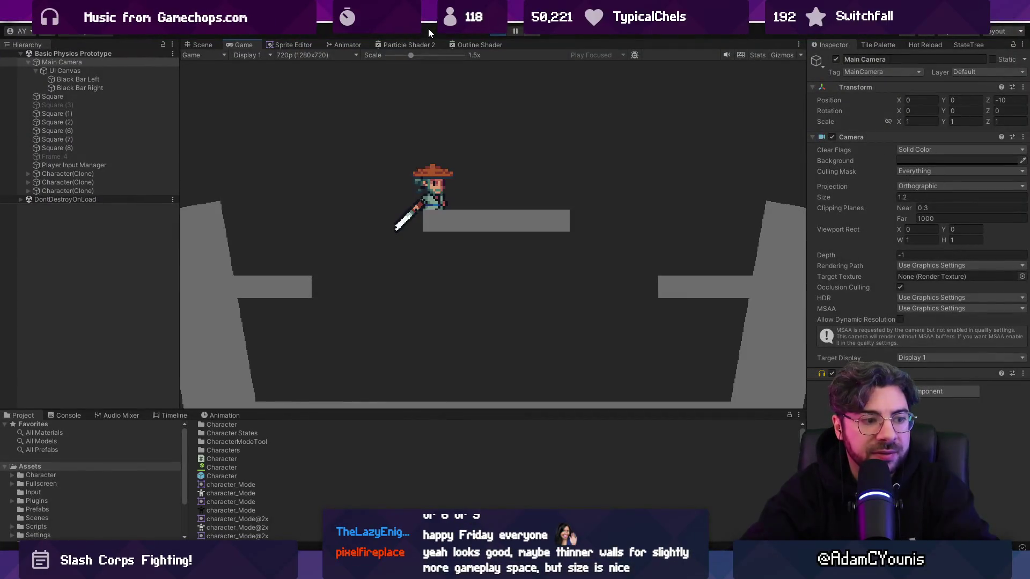
key("F11")
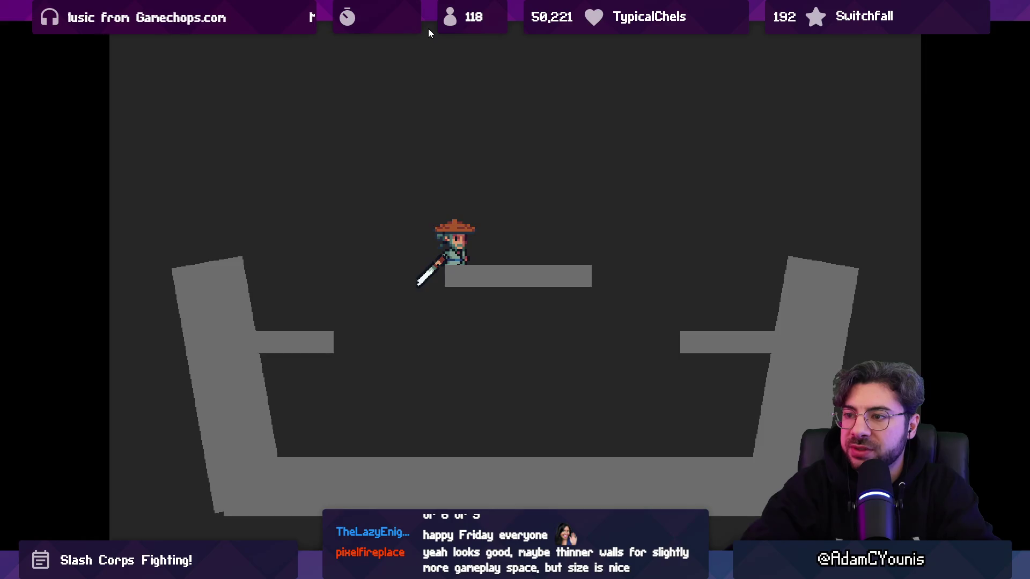
key("F11")
key("F11")
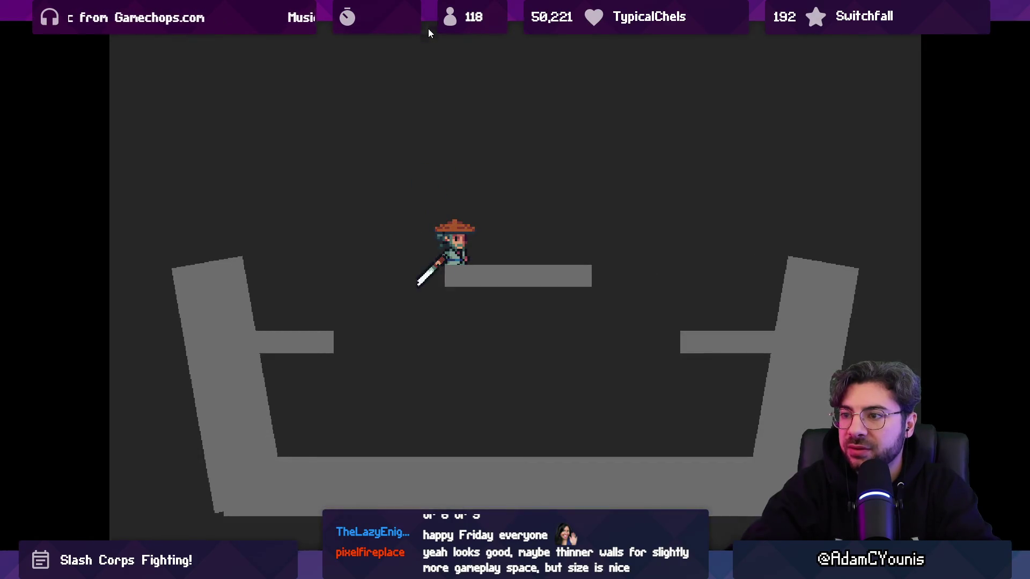
key("F11")
key("ctrl+1")
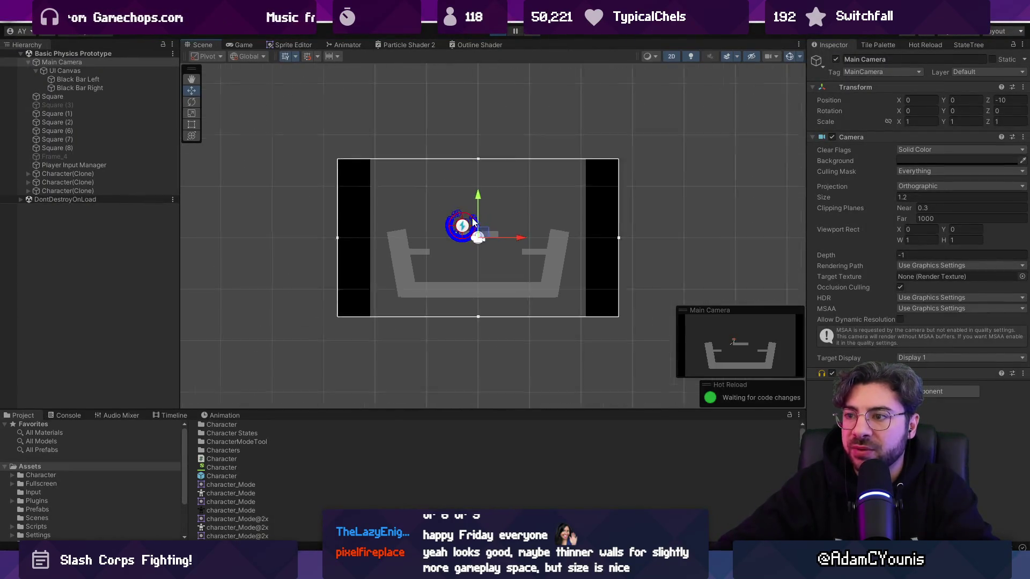
key("ctrl+2")
Step: Set the Game view resolution to Full HD 1920x1080 and view the running game fullscreen
left_click(278, 55)
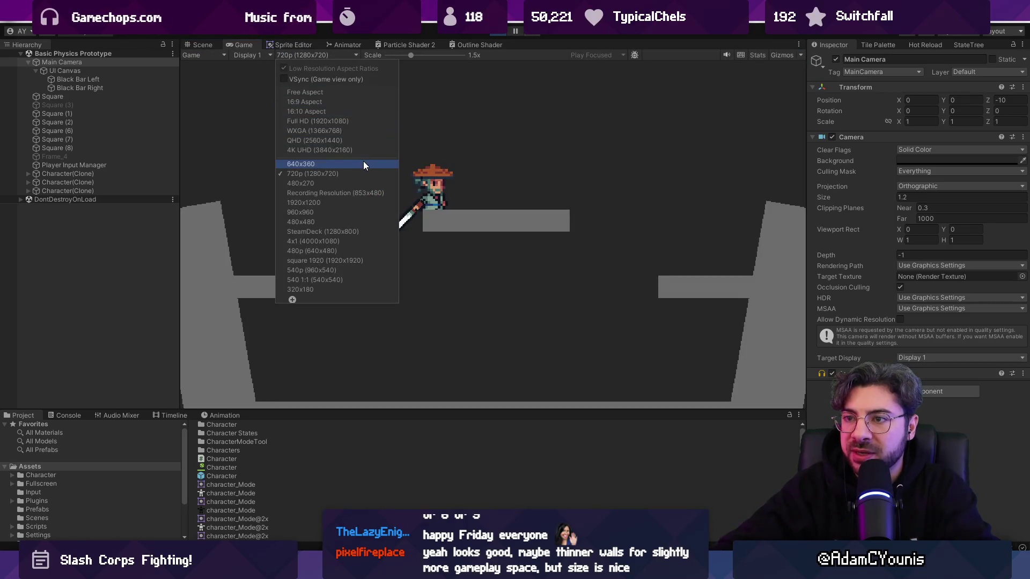
left_click(360, 122)
key("F11")
key("F11")
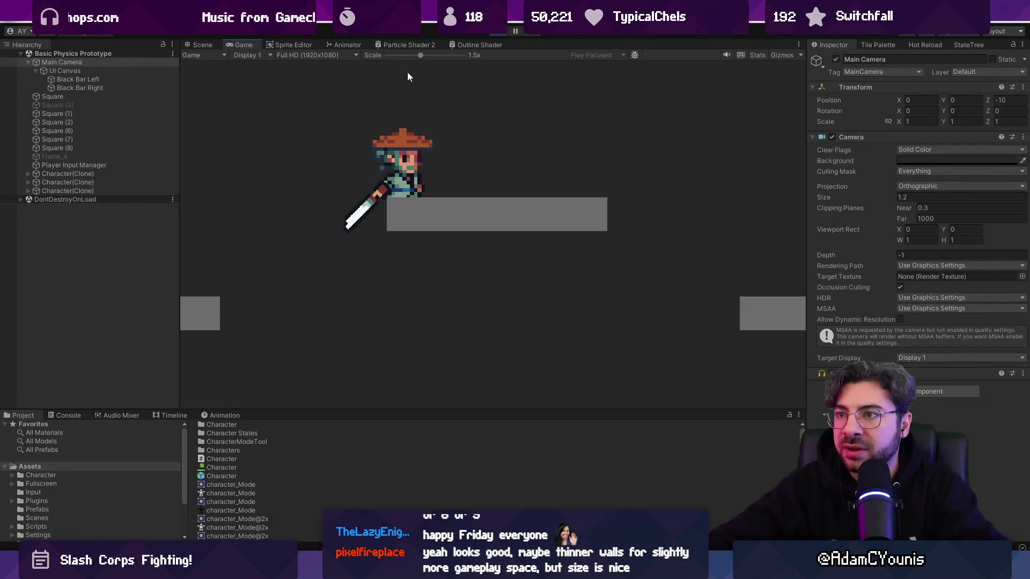
key("F11")
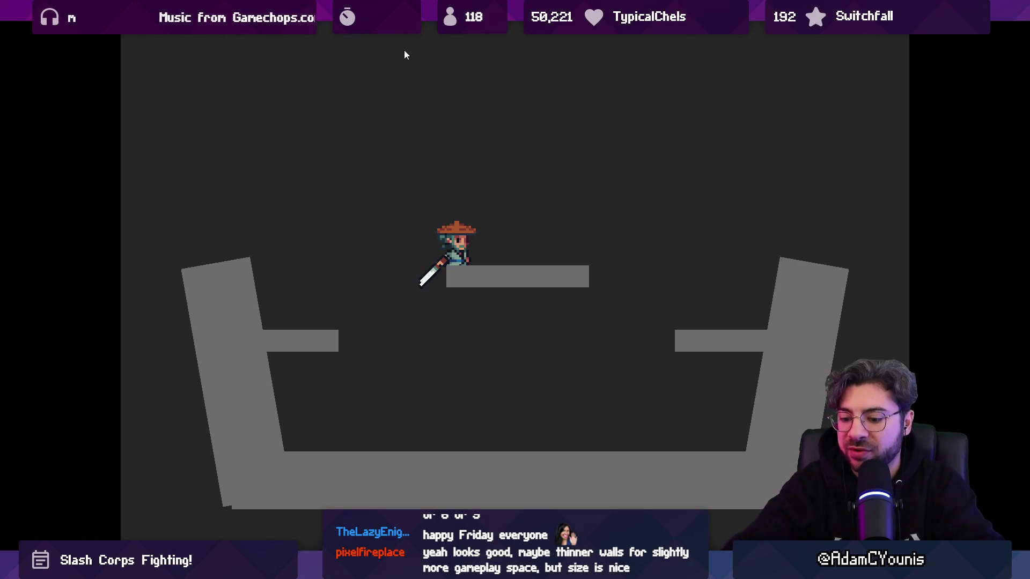
key("F11")
key("F11")
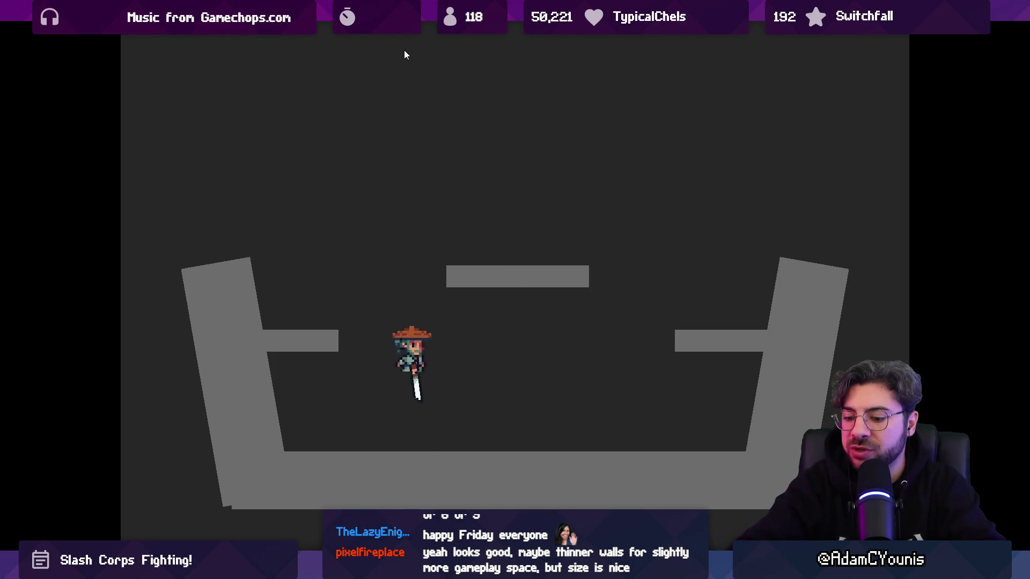
key("F11")
Step: Deactivate the UI Canvas and show the running game fullscreen
left_click(75, 82)
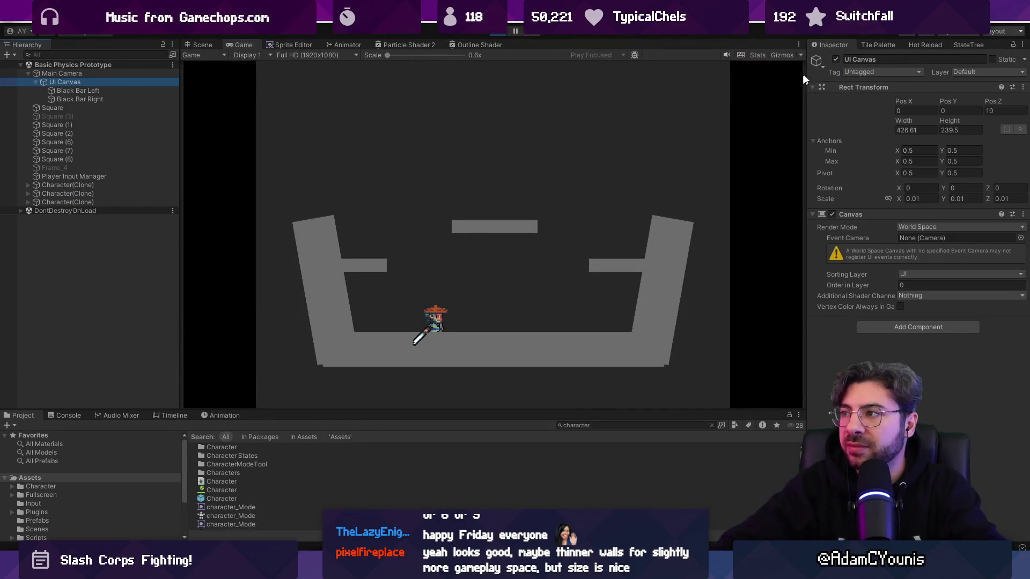
left_click(835, 59)
key("F11")
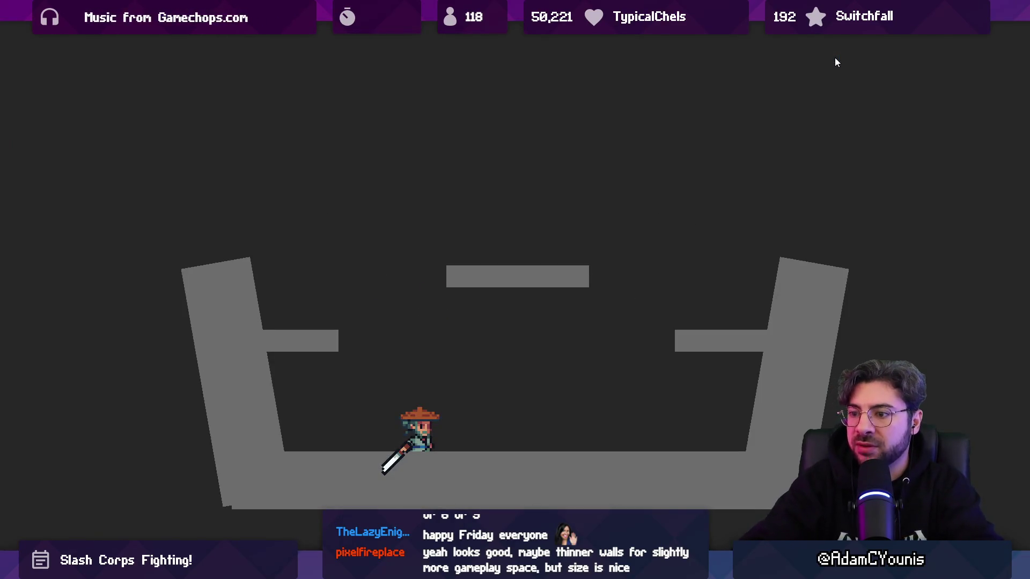
Step: Playtest without side bars, jumping the samurai between the ledges and centre platform, then return to the editor
key("space")
key("Right")
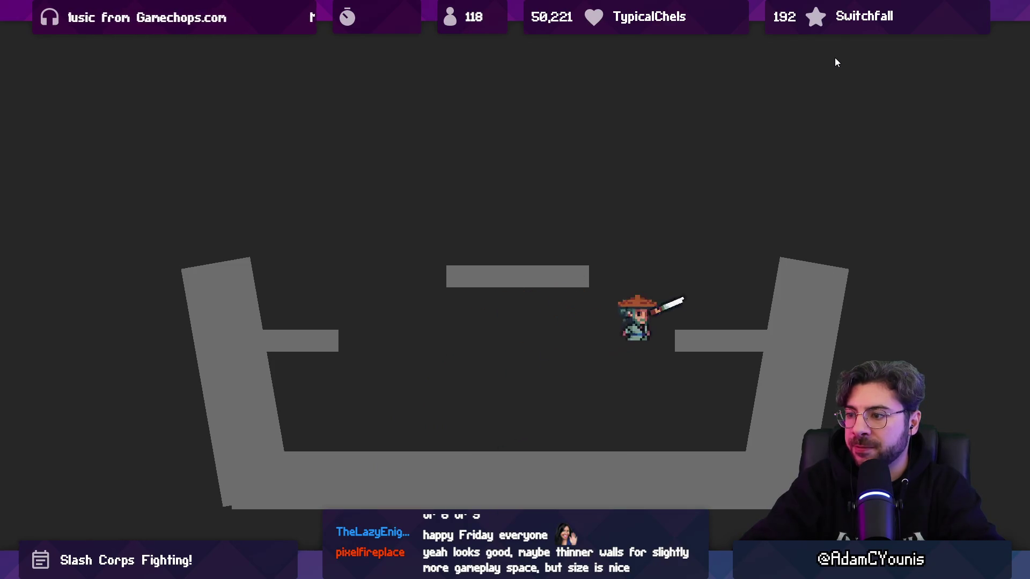
key("Left")
key("space")
key("space")
key("Right")
key("space")
key("Left")
key("Right")
key("Left")
key("space")
key("Right")
key("space")
key("Left")
key("Left")
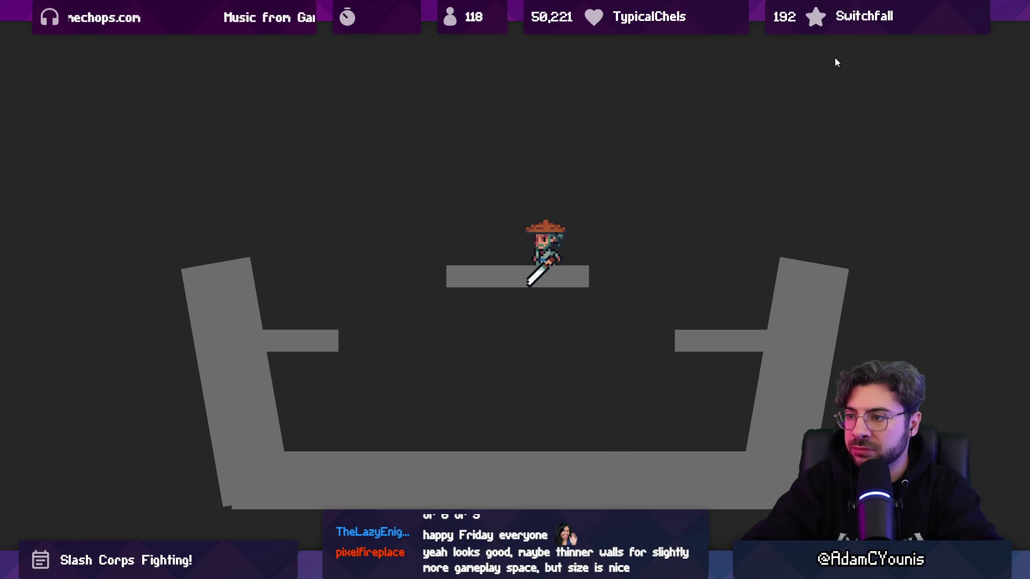
key("Left")
key("space")
key("Right")
key("F11")
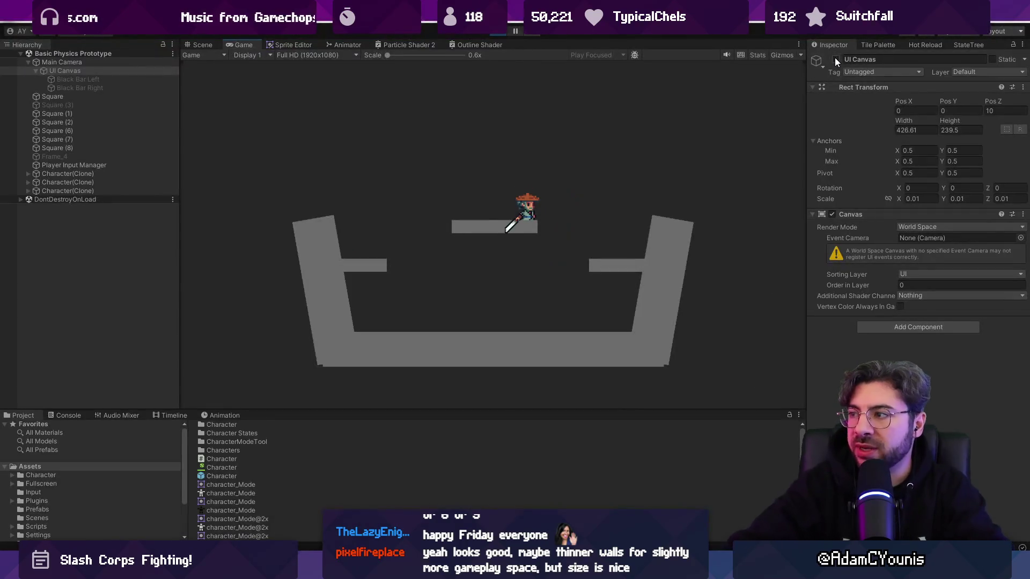
left_click(84, 80)
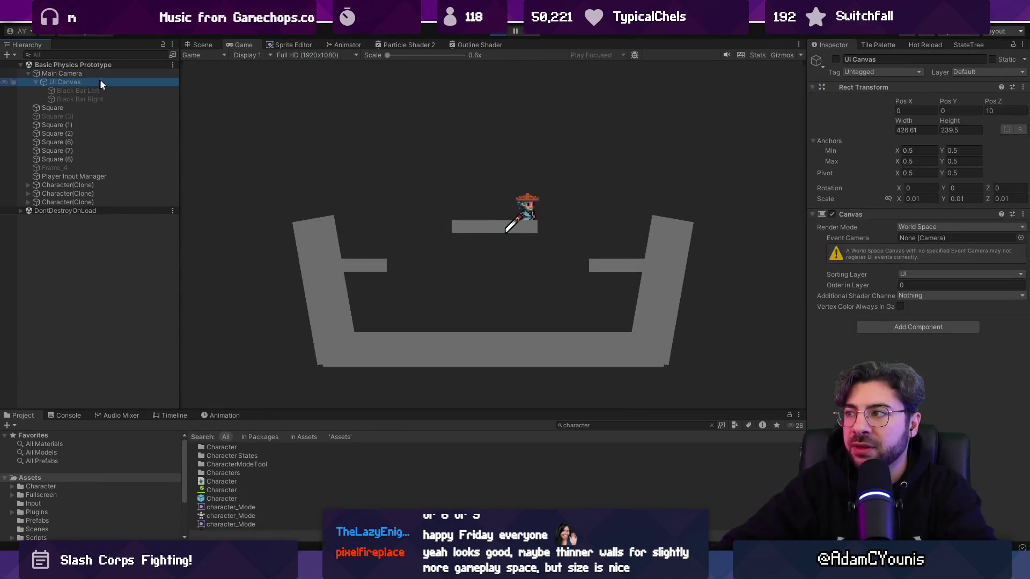
left_click(101, 72)
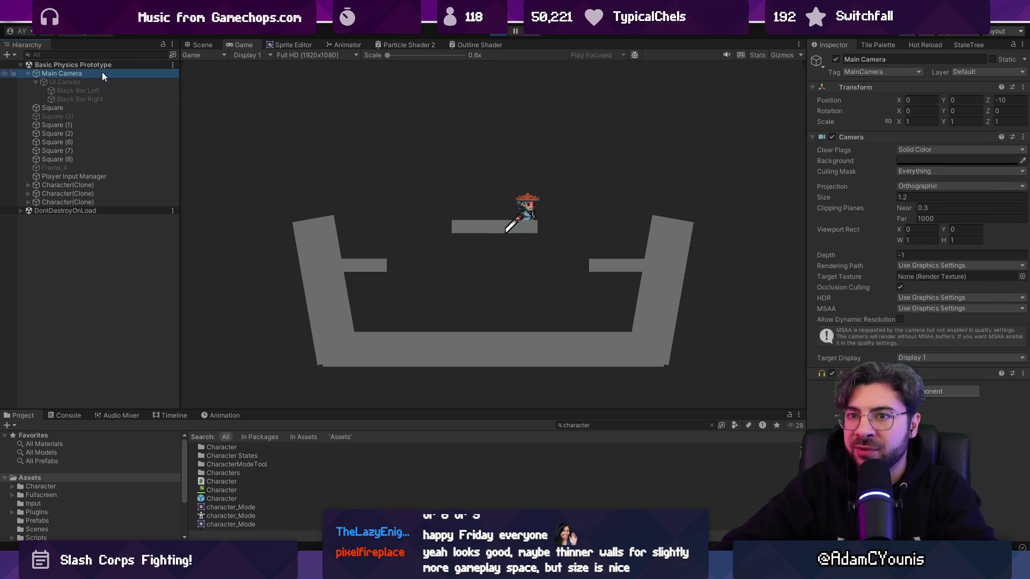
Step: Set the Main Camera's Size to 1.35
left_click(929, 197)
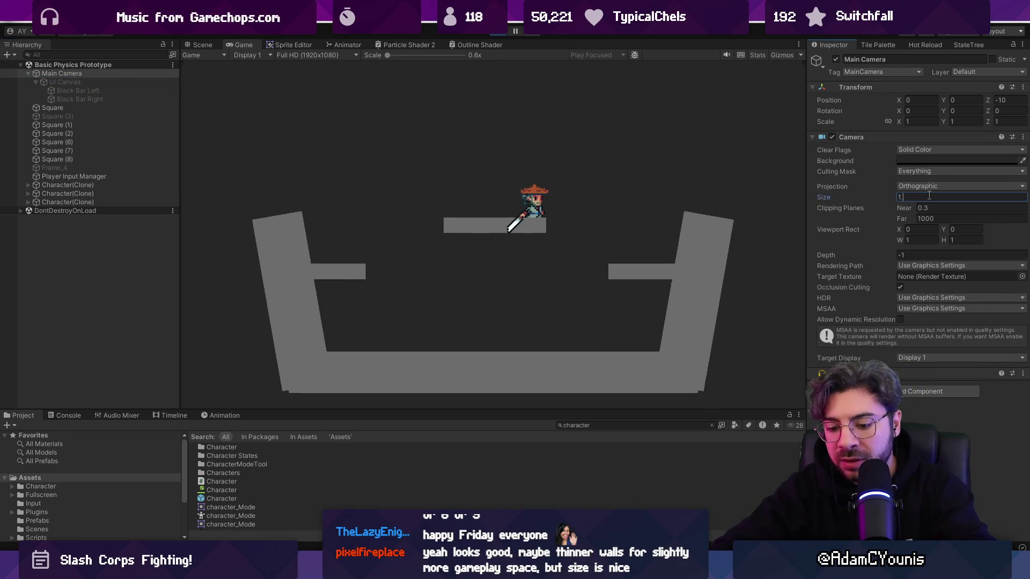
type(".35")
key("F9")
key("Escape")
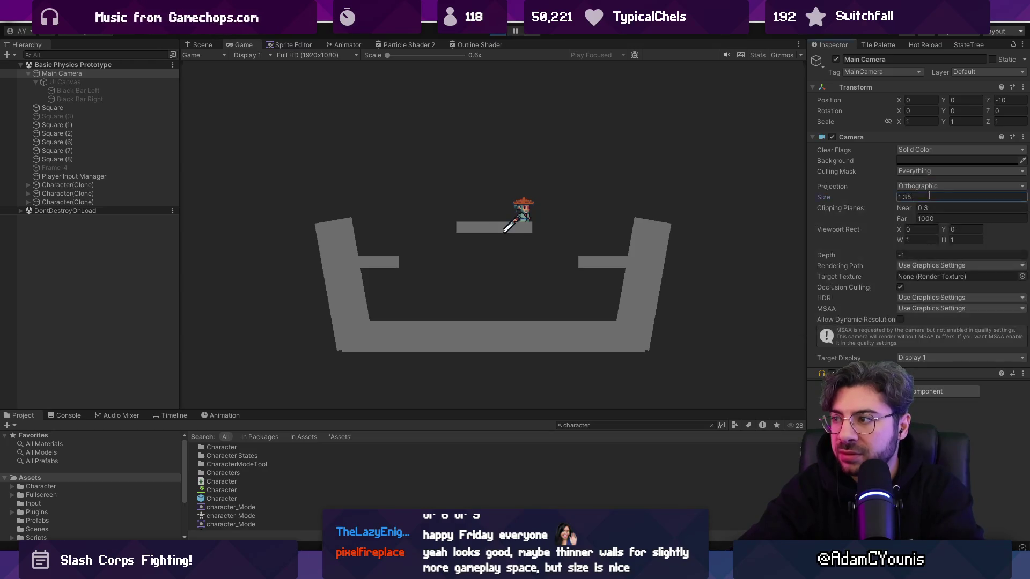
key("F9")
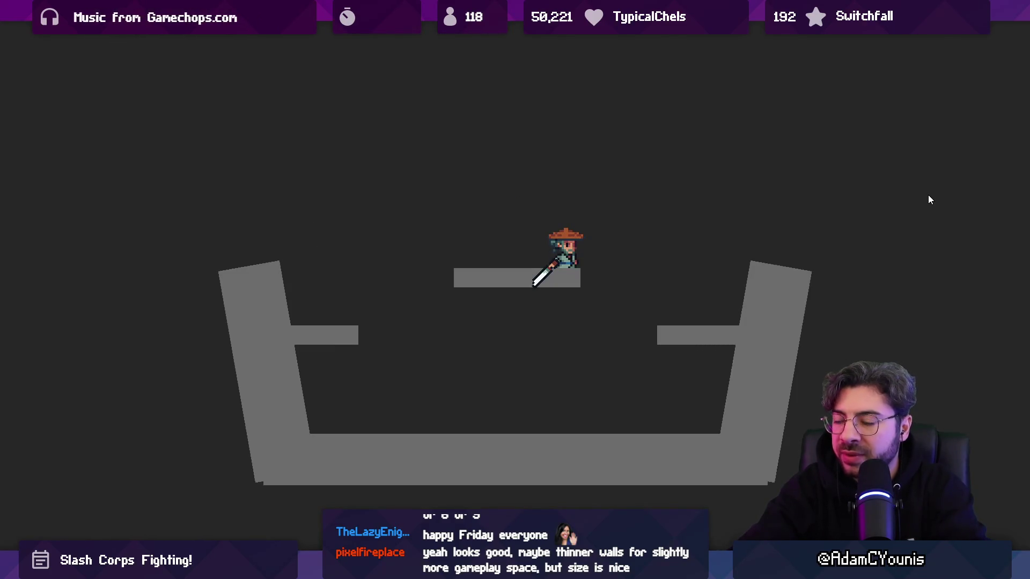
key("F9")
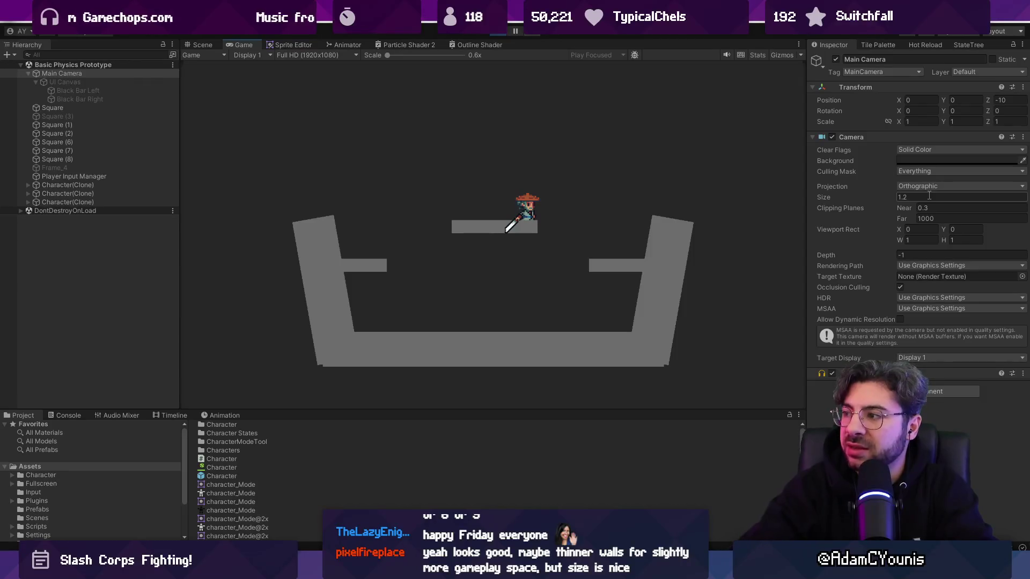
left_click(929, 197)
type("1.35")
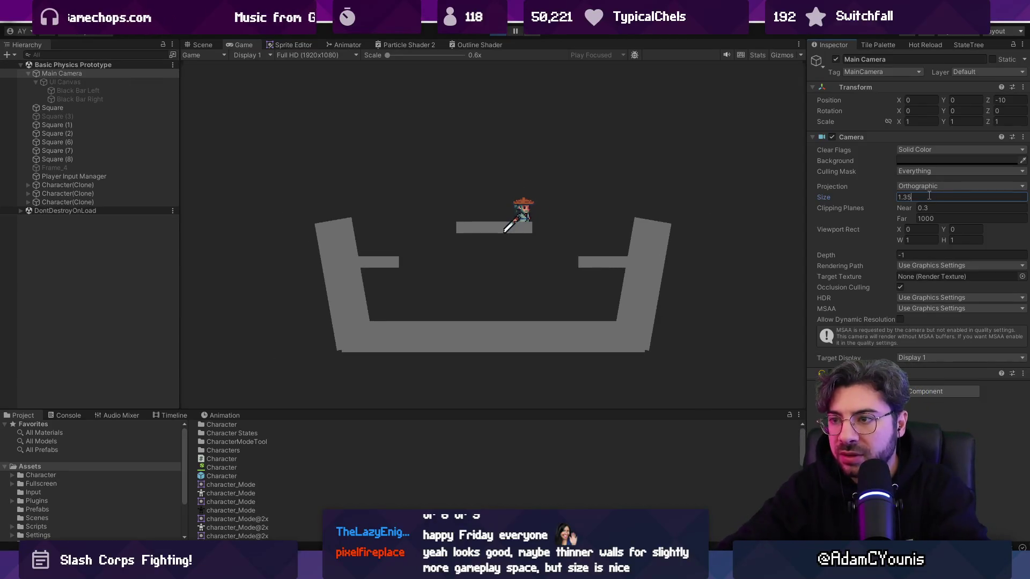
Step: Re-enable the UI Canvas and check the restored side bars fullscreen at 1x scale
left_click(112, 82)
left_click(835, 59)
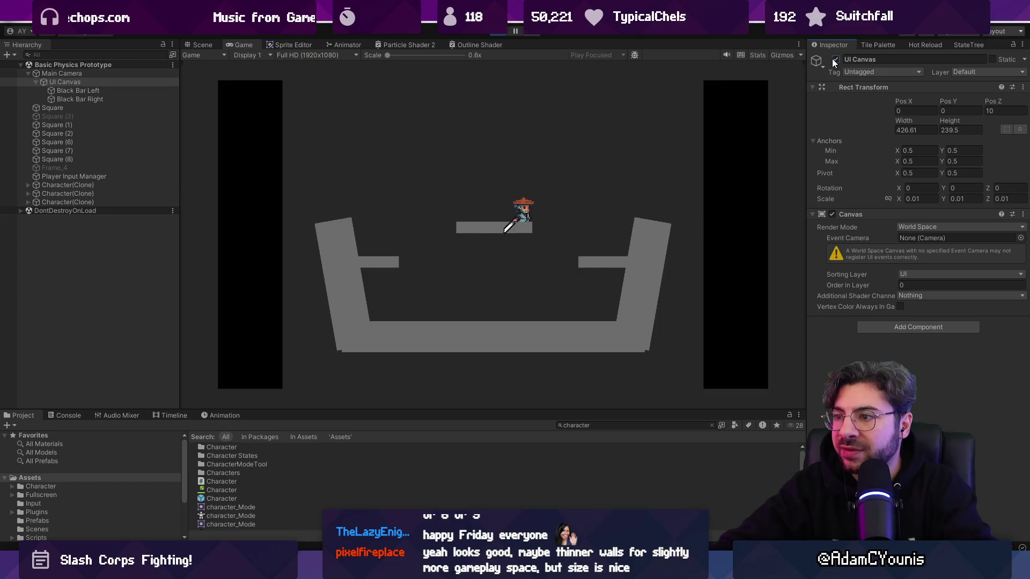
left_click_drag(388, 54, 407, 52)
key("F11")
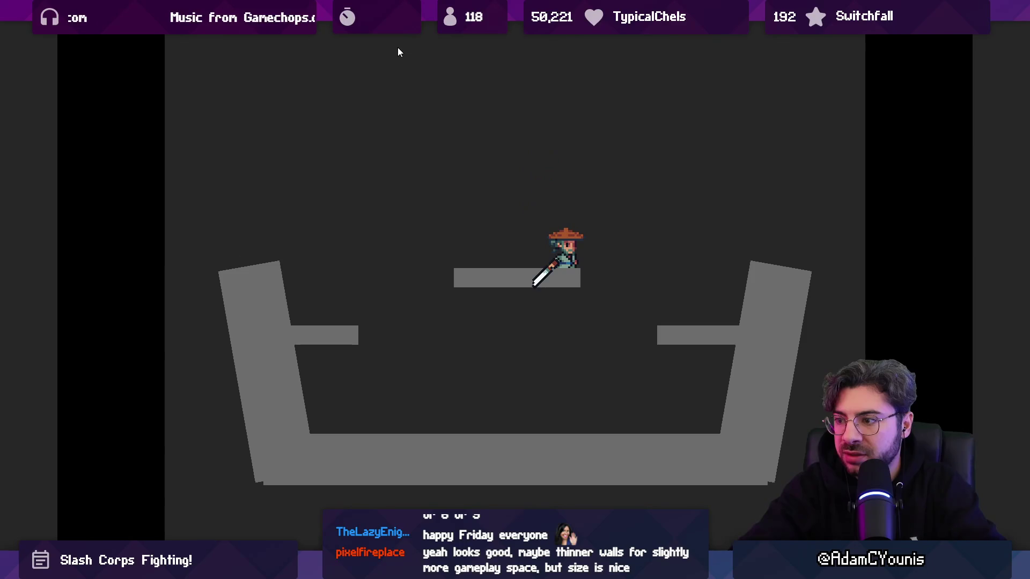
key("F11")
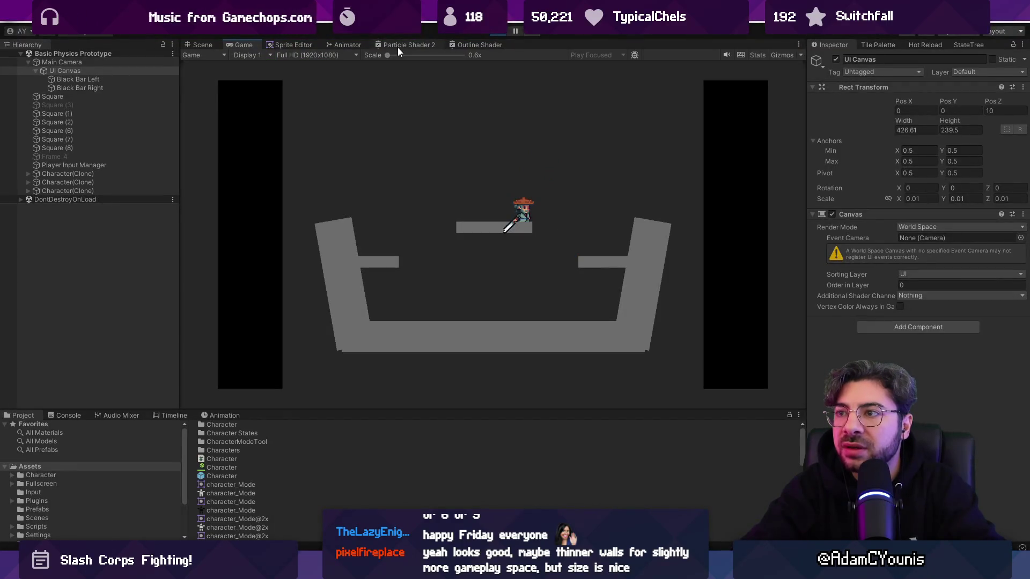
Step: Inspect the Black Bar Left and UI Canvas objects in the Scene view
key("F11")
key("F11")
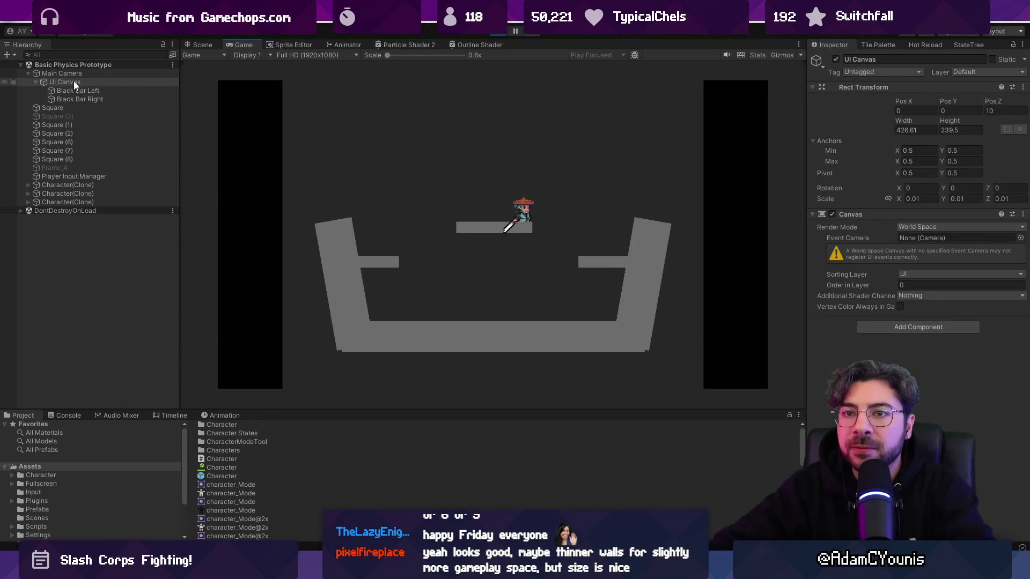
left_click(75, 90)
key("ctrl+1")
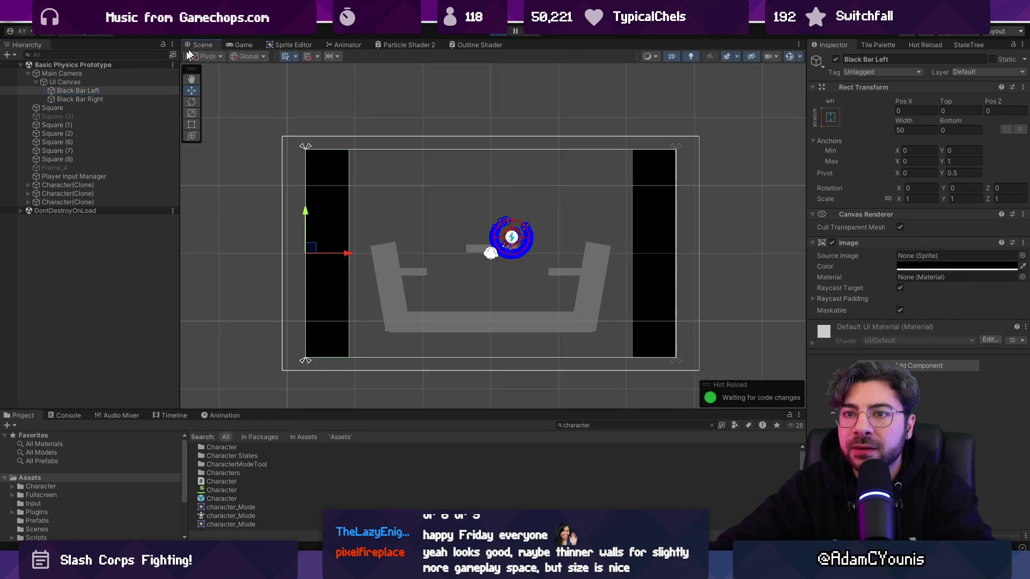
left_click(120, 82)
left_click(119, 90)
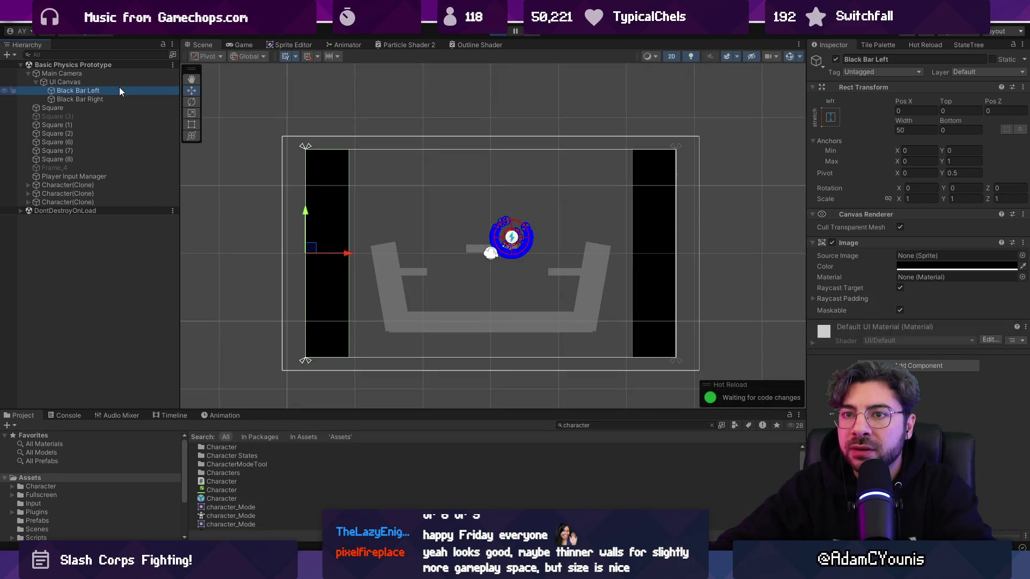
left_click(118, 82)
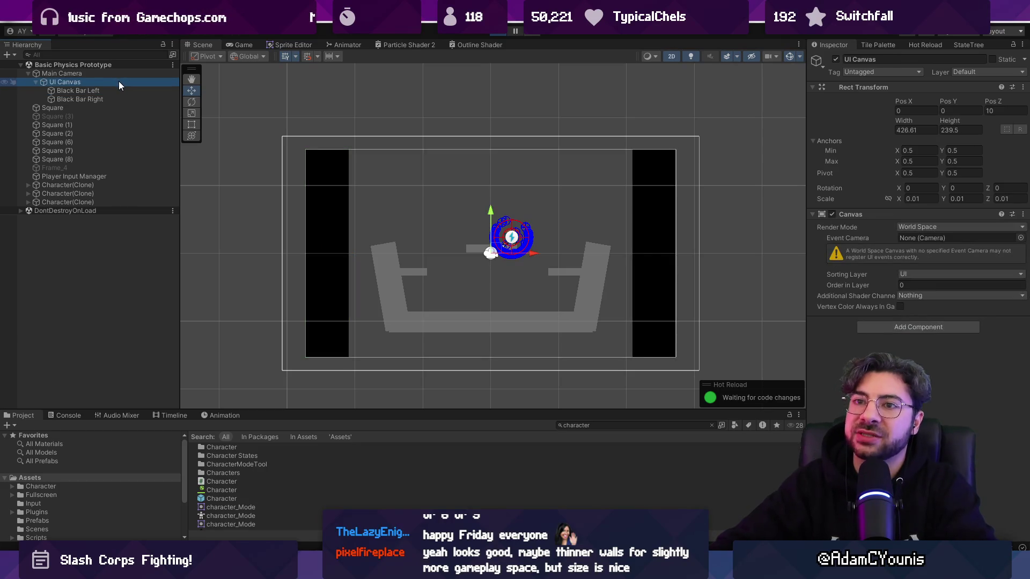
Step: Try a UI Canvas size of 320 by 180 in the Rect Transform
left_click(923, 139)
left_click(921, 130)
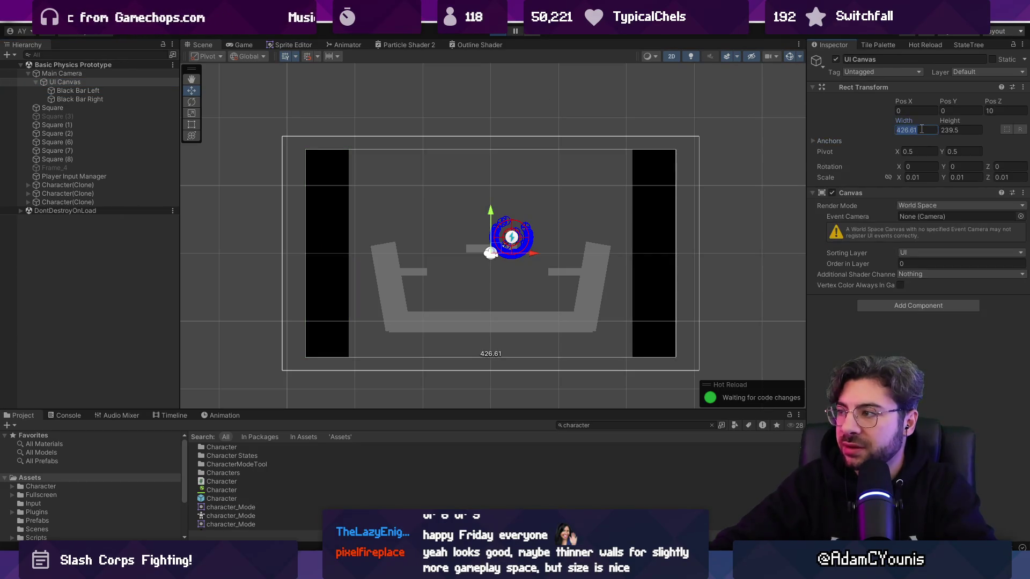
type("60")
type("40")
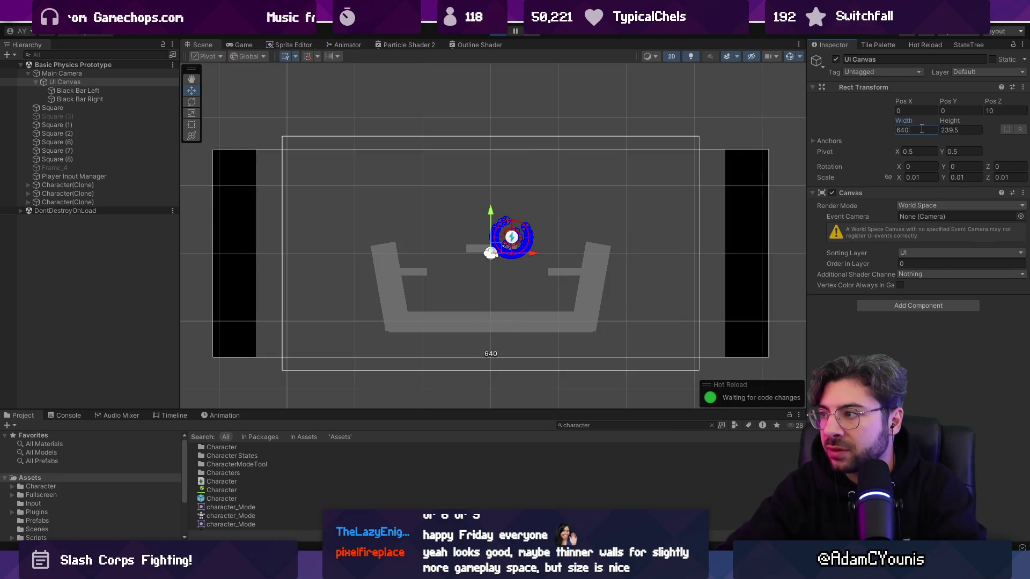
key("BackSpace")
key("BackSpace")
key("BackSpace")
type("320")
key("Tab")
type("180")
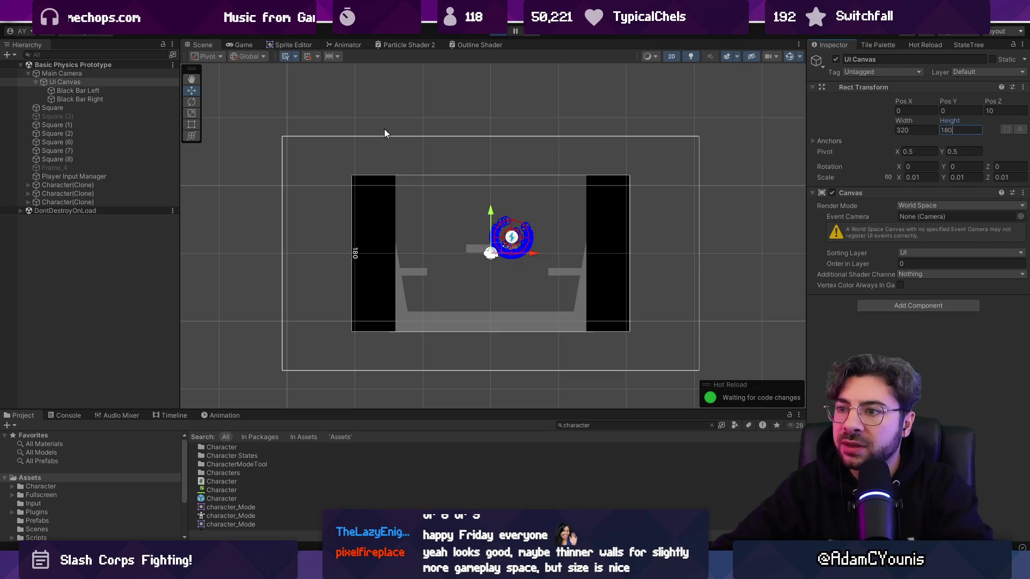
Step: After checking the Main Camera, set the UI Canvas width to 480 and height to 270
left_click(124, 73)
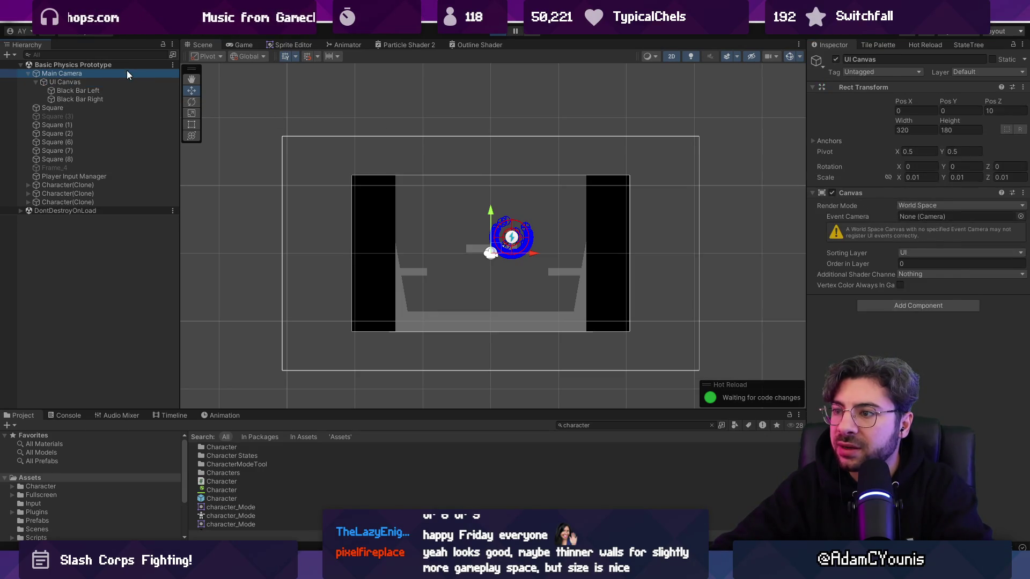
left_click(128, 83)
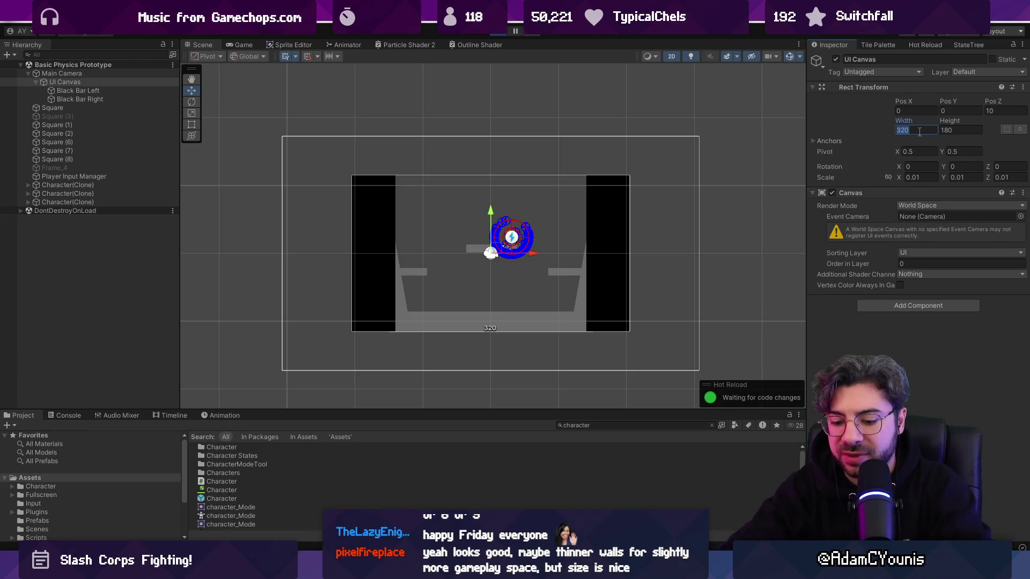
key("BackSpace")
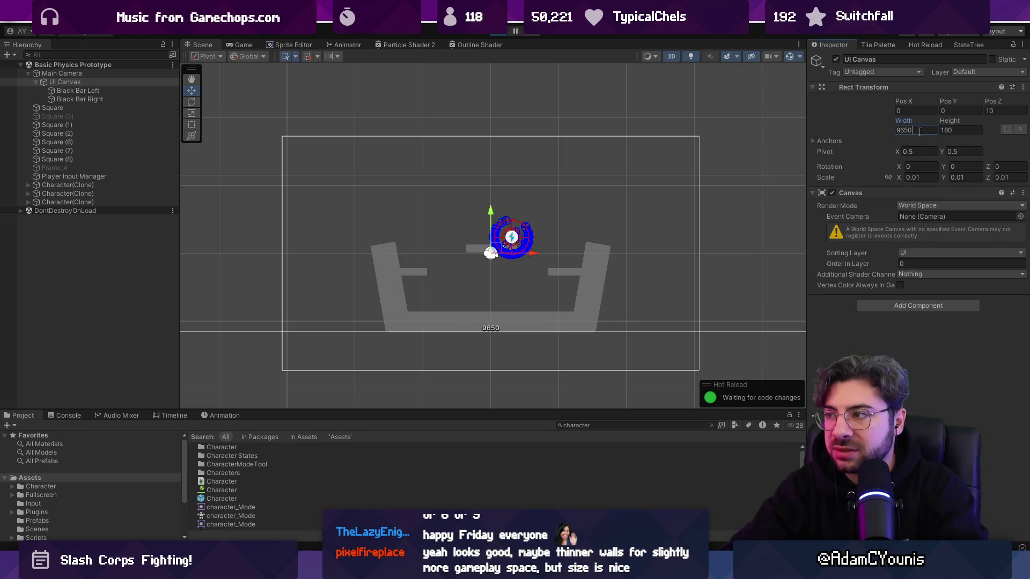
type("480")
key("Tab")
type("270")
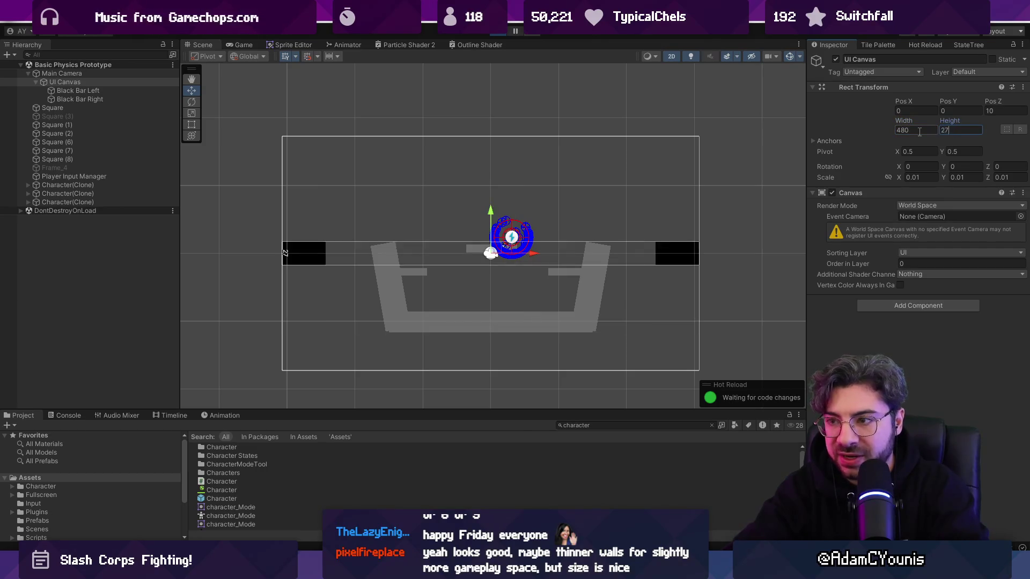
key("ctrl+p")
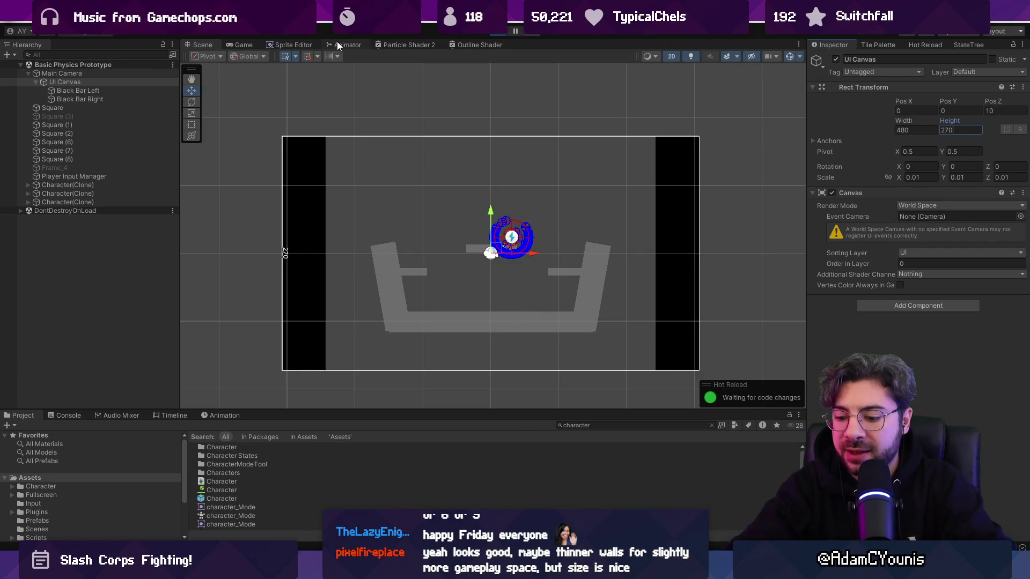
Step: Run and jump the character between the centre platform, the pit and the slanted walls
key("space")
key("Left")
key("space")
key("Right")
key("space")
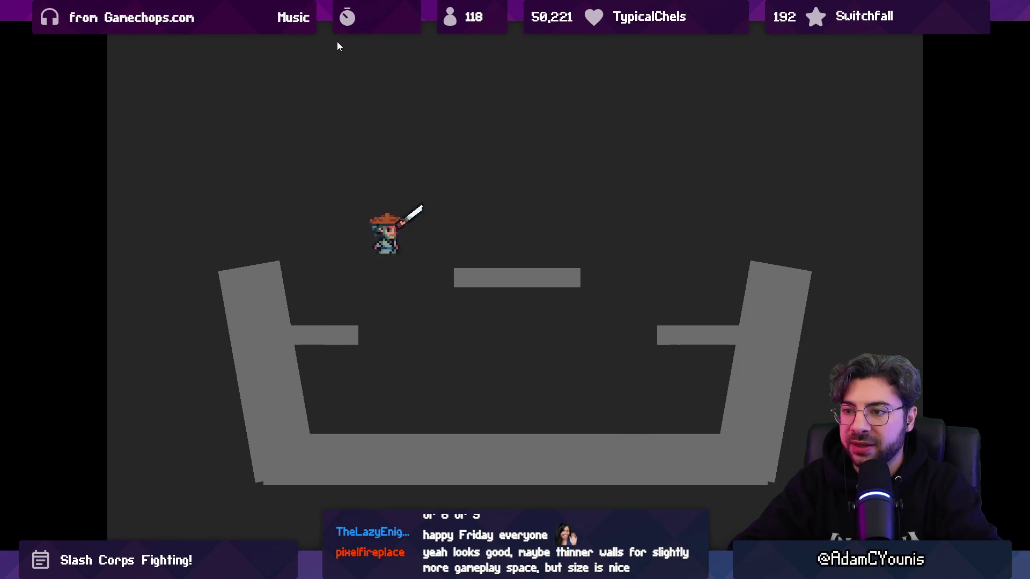
key("Left")
key("Right")
key("Left")
key("space")
key("Right")
key("space")
key("Left")
key("Right")
key("Left")
key("space")
key("Right")
key("space")
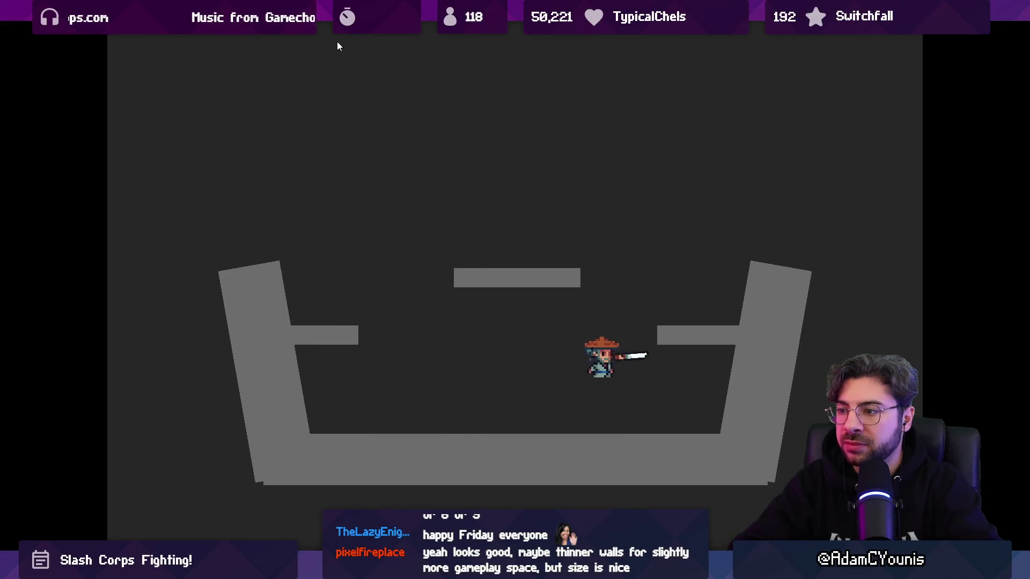
key("Left")
key("space")
key("Right")
key("space")
key("Left")
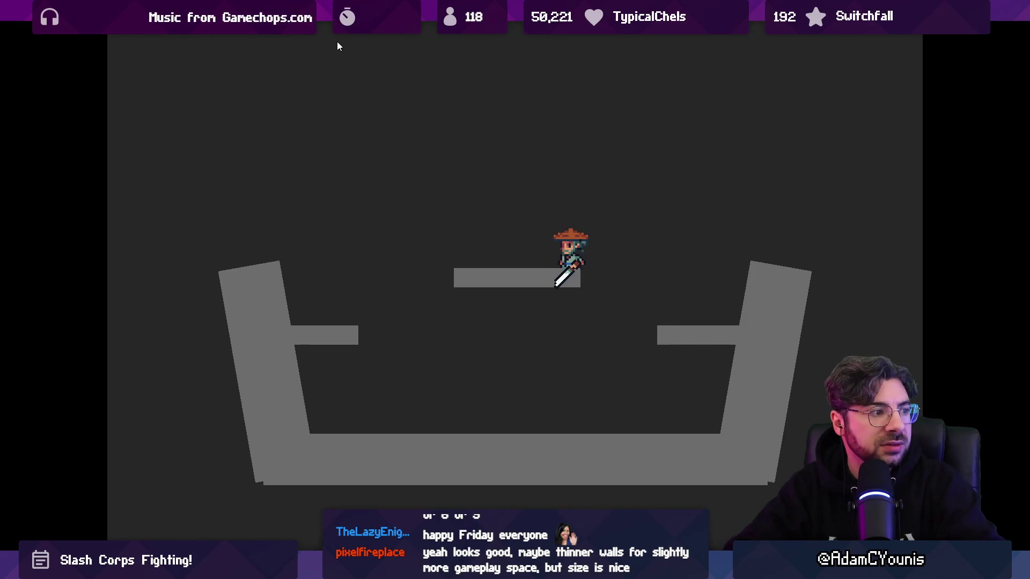
Step: Dash and leap across the arena with sword slashes, then exit fullscreen with F11
key("Left")
key("space")
key("space")
key("Right")
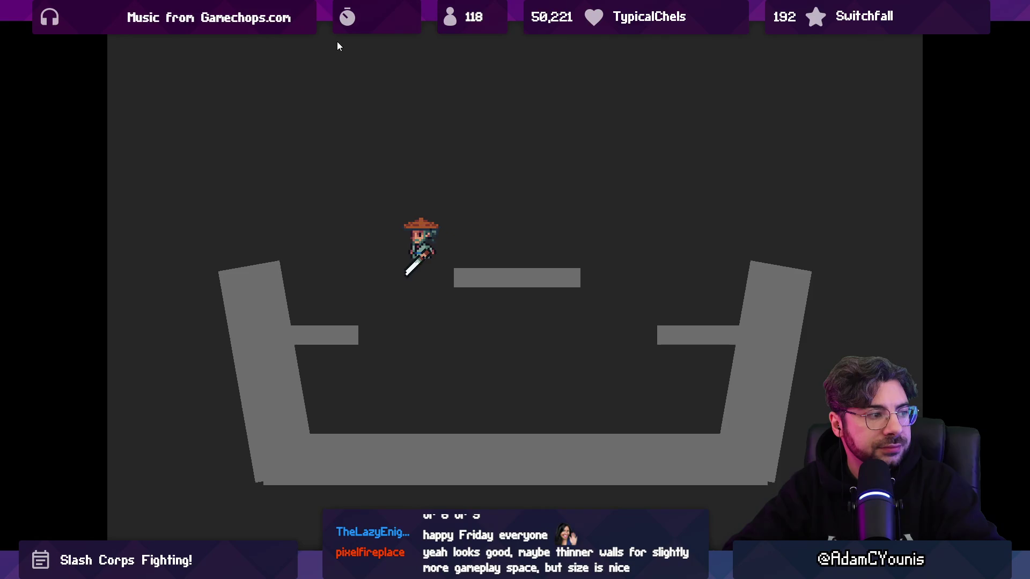
key("Right")
key("Left")
key("space")
key("Right")
key("Right")
key("Left")
key("space")
key("Left")
key("space")
key("Left")
key("space")
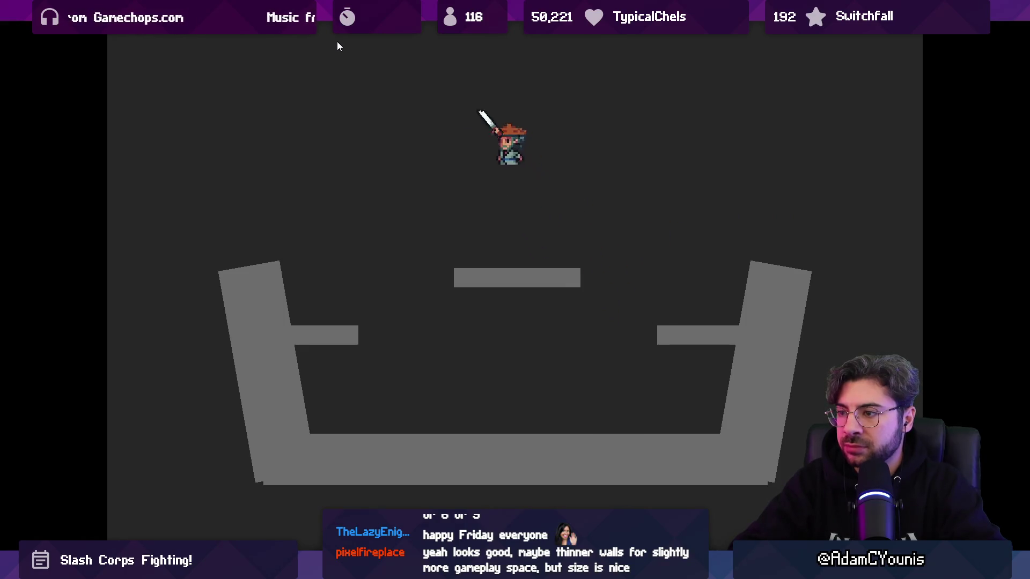
key("space")
key("Left")
key("space")
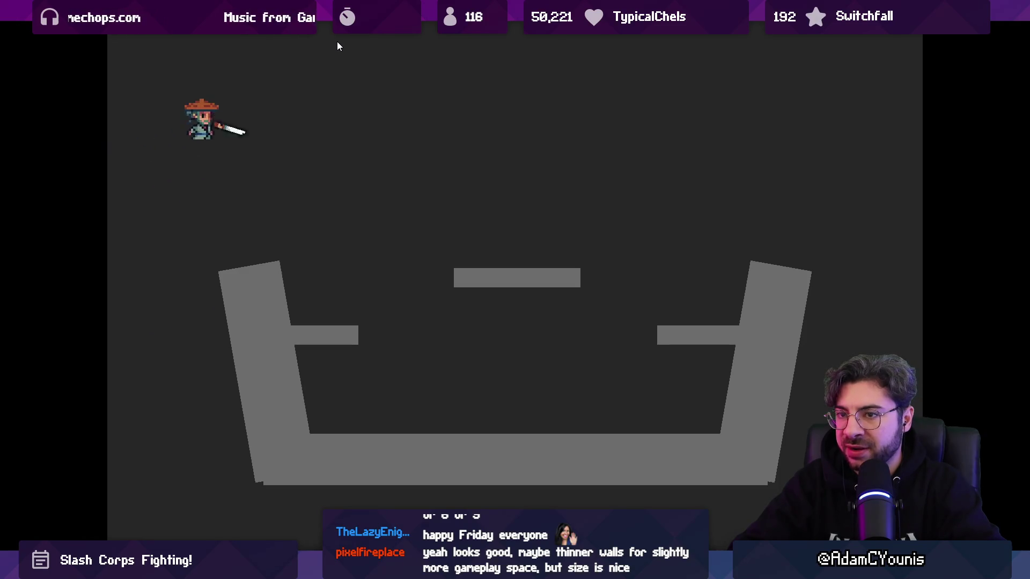
key("Left")
key("Right")
key("space")
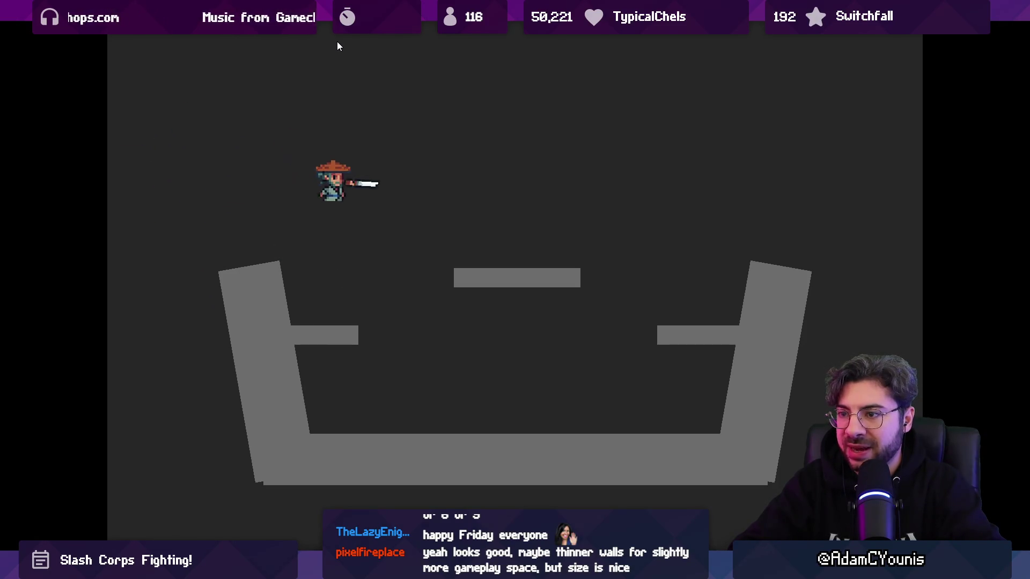
key("Left")
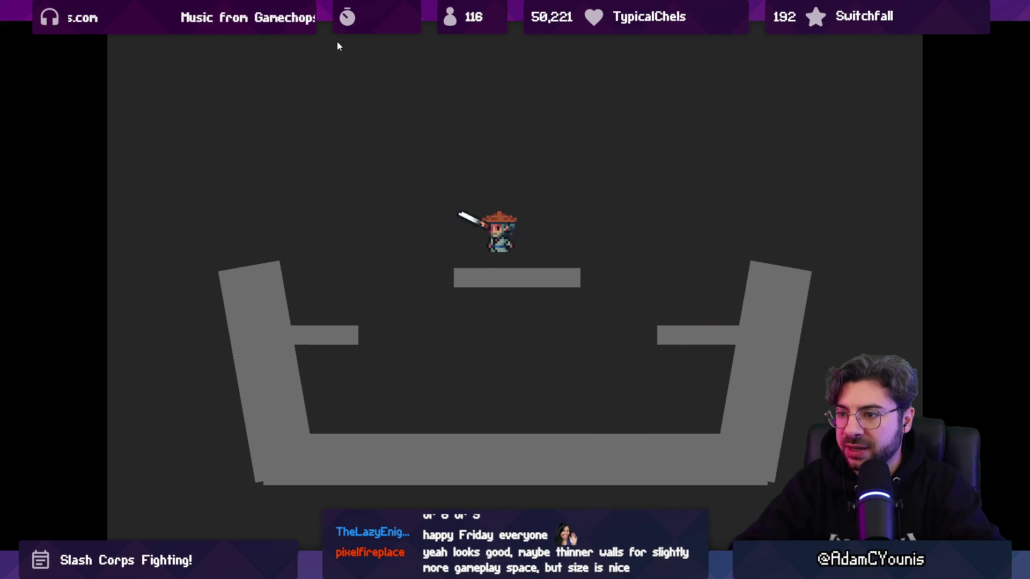
key("Right")
key("Left")
key("Right")
key("space")
key("Right")
key("Left")
key("Left")
key("Right")
key("Right")
key("Left")
key("Left")
key("Right")
key("Right")
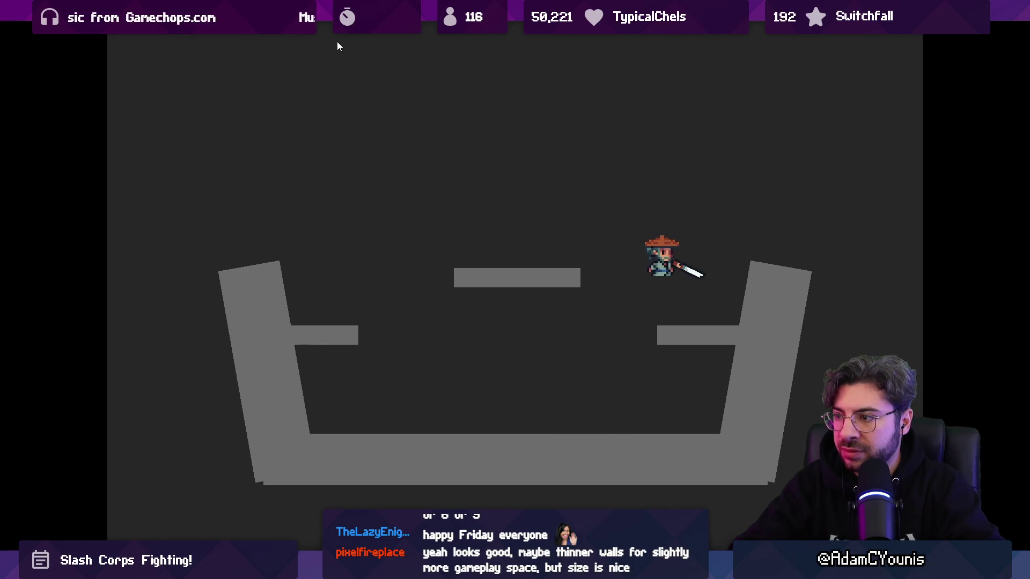
key("Left")
key("Left")
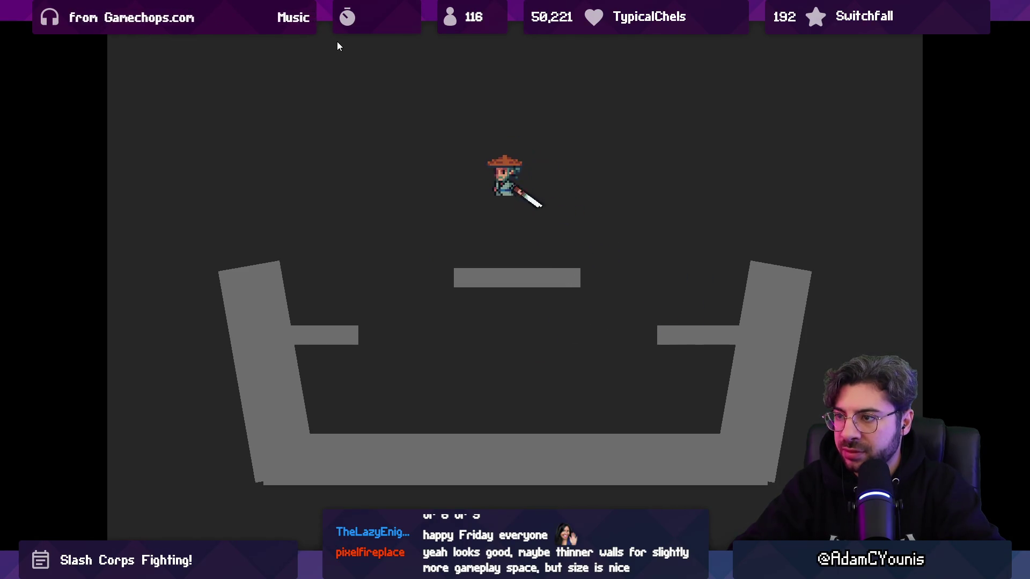
key("Right")
key("Left")
key("Right")
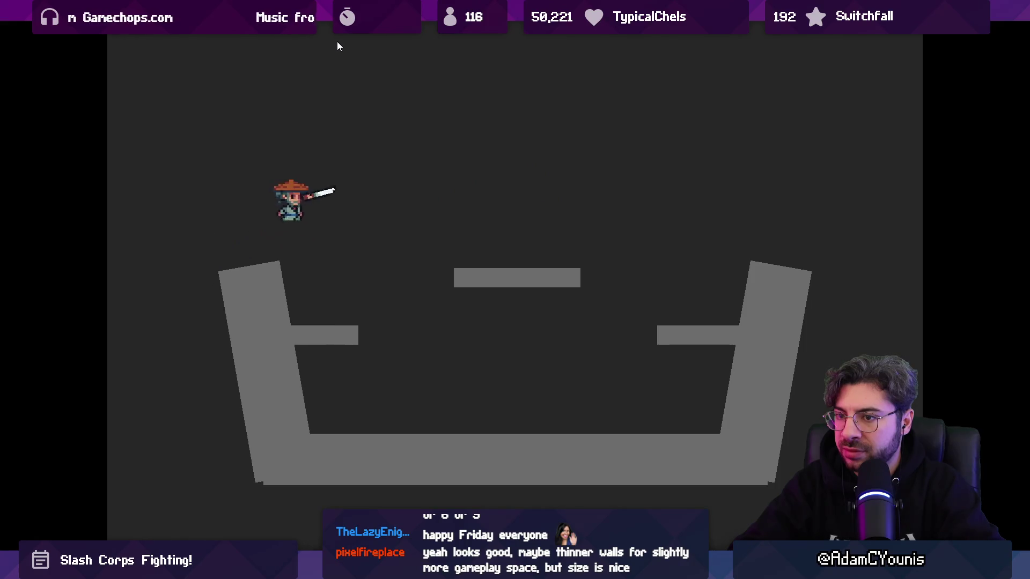
key("Left")
key("Right")
key("Left")
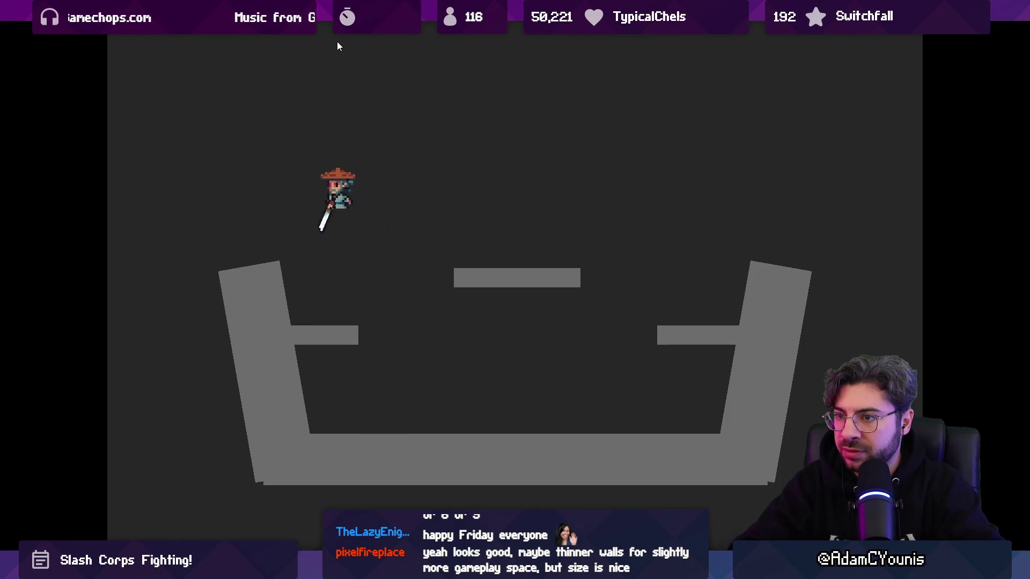
key("Right")
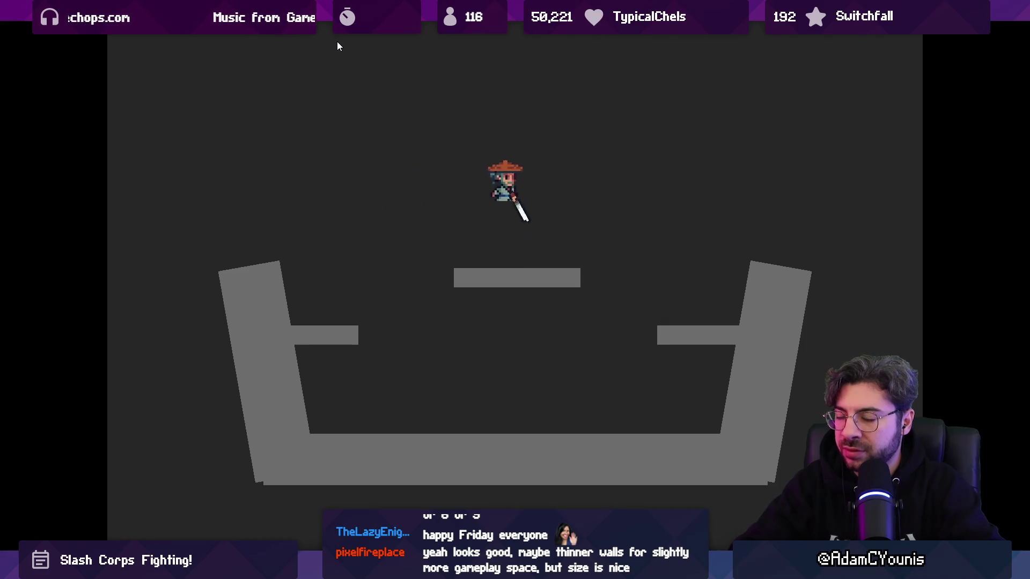
key("F11")
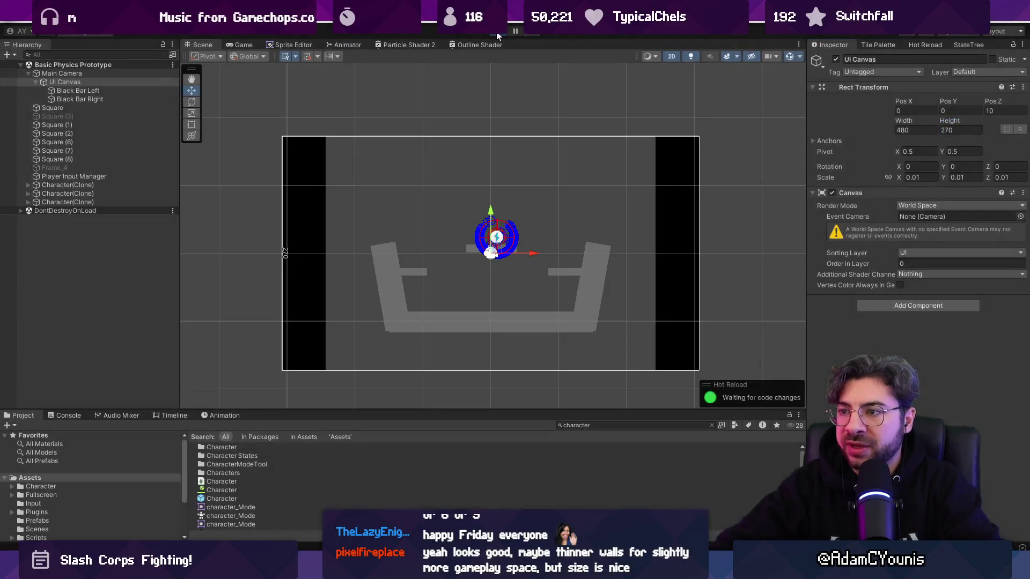
Step: Stop Play mode, reselect Main Camera over the UI Canvas, and add a new script component
left_click(498, 32)
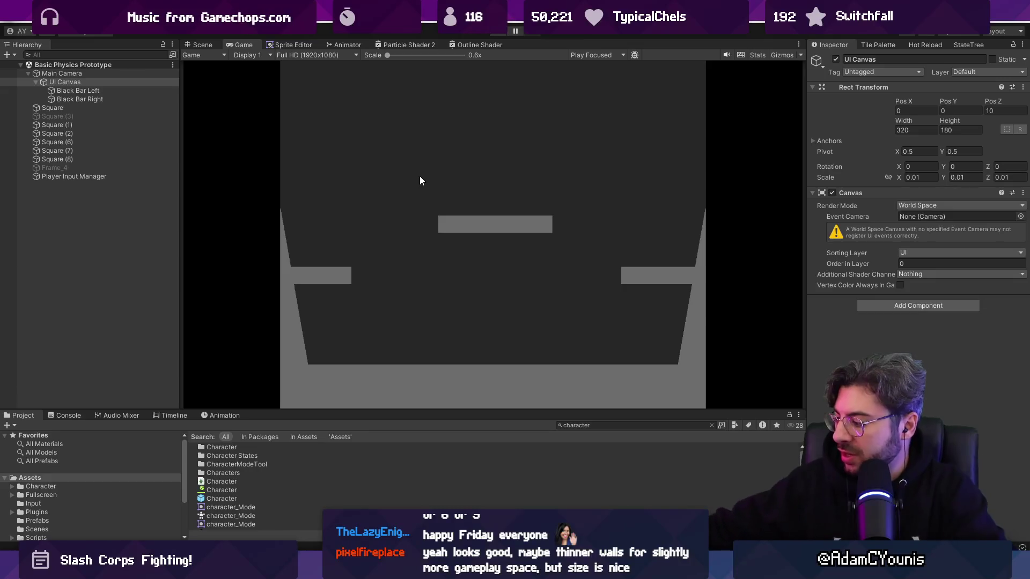
left_click(102, 74)
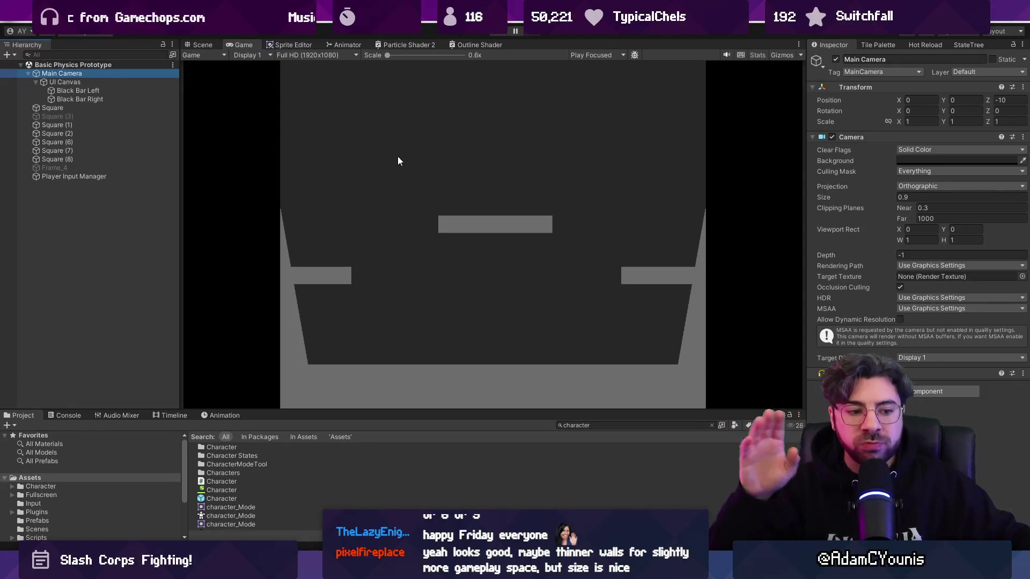
left_click(99, 83)
left_click(102, 75)
left_click(947, 391)
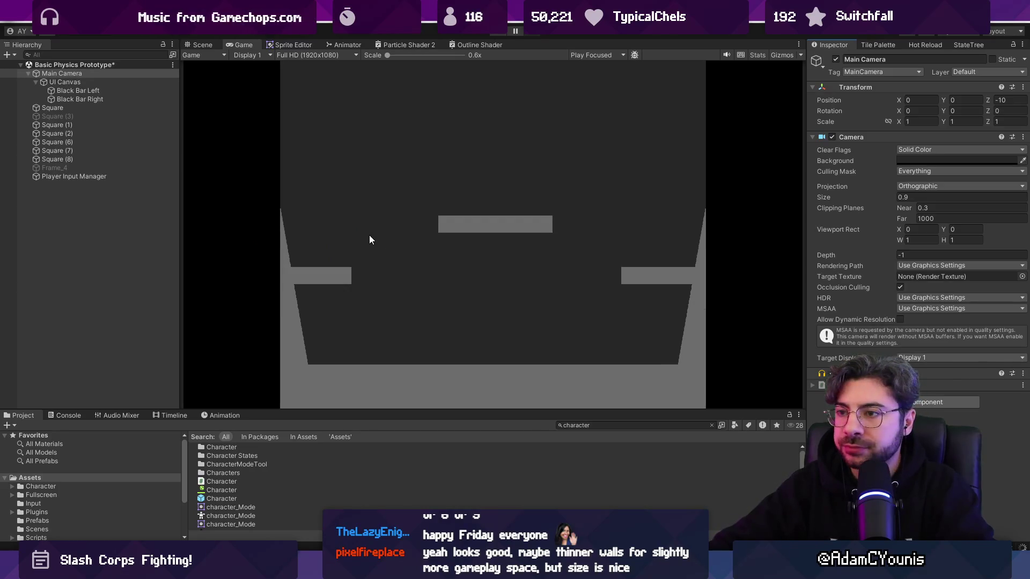
Step: Open CameraController.cs in VS Code, insert a blank line after the class brace, and return to Unity
double_click(965, 397)
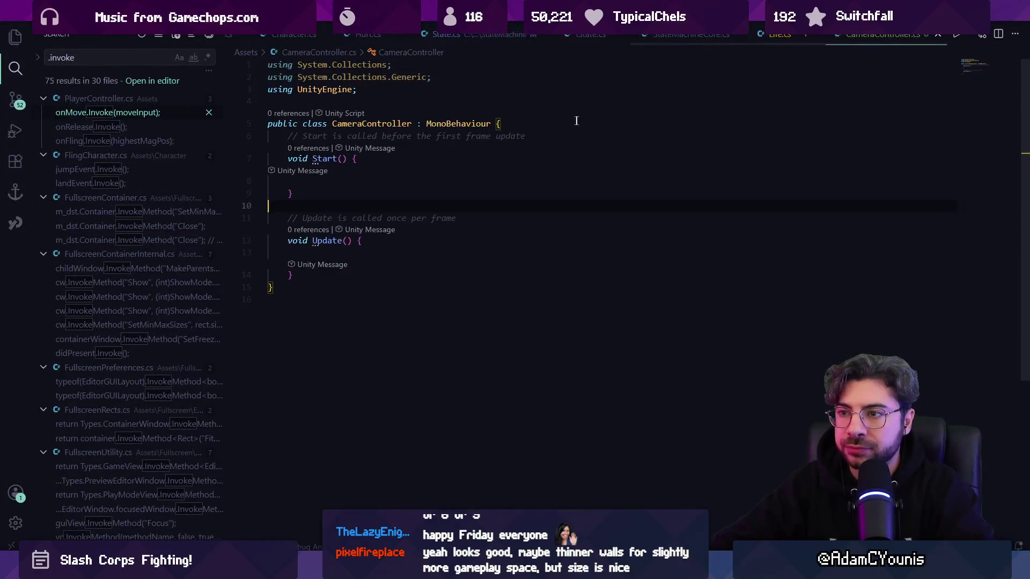
key("Return")
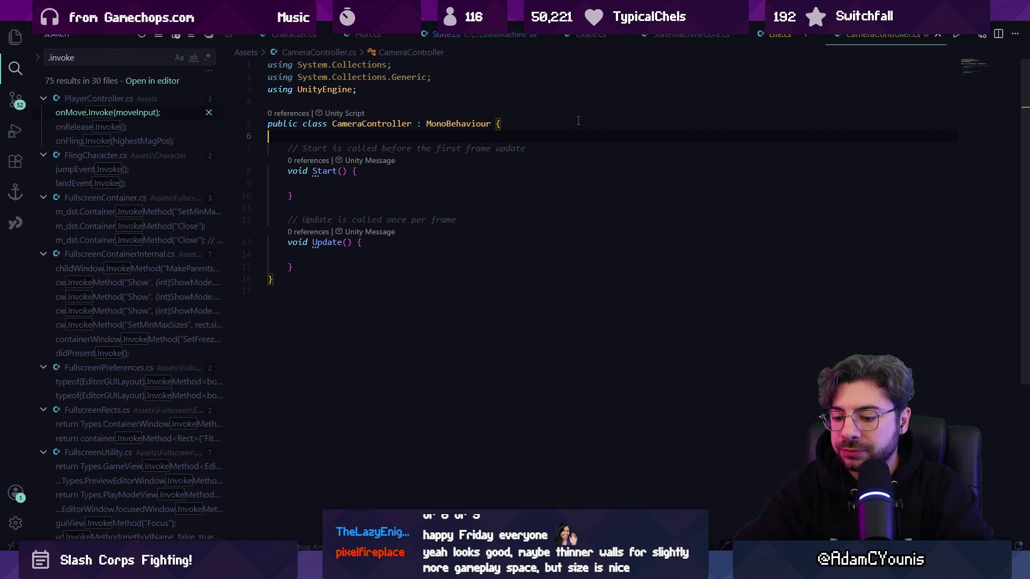
key("alt+Tab")
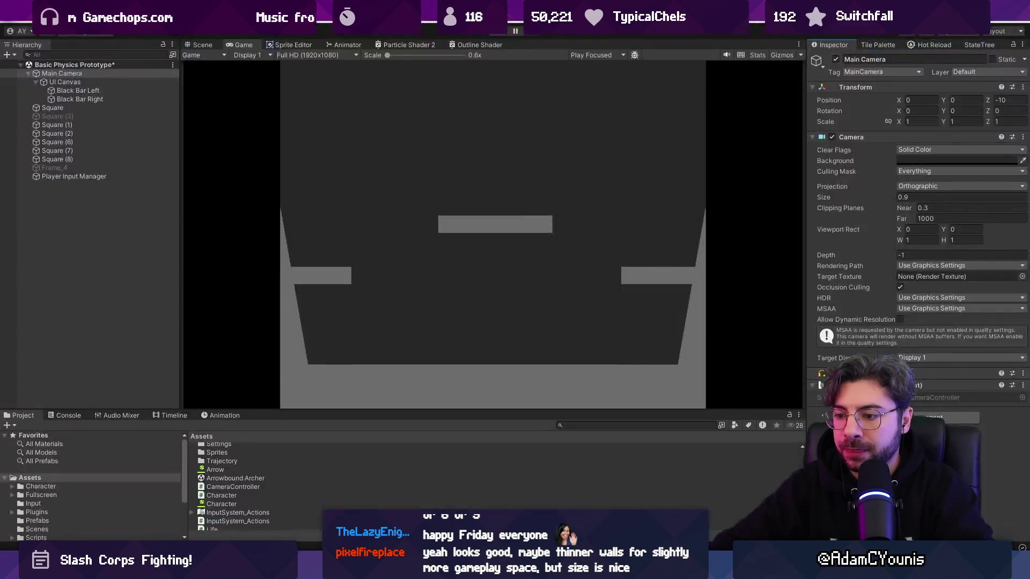
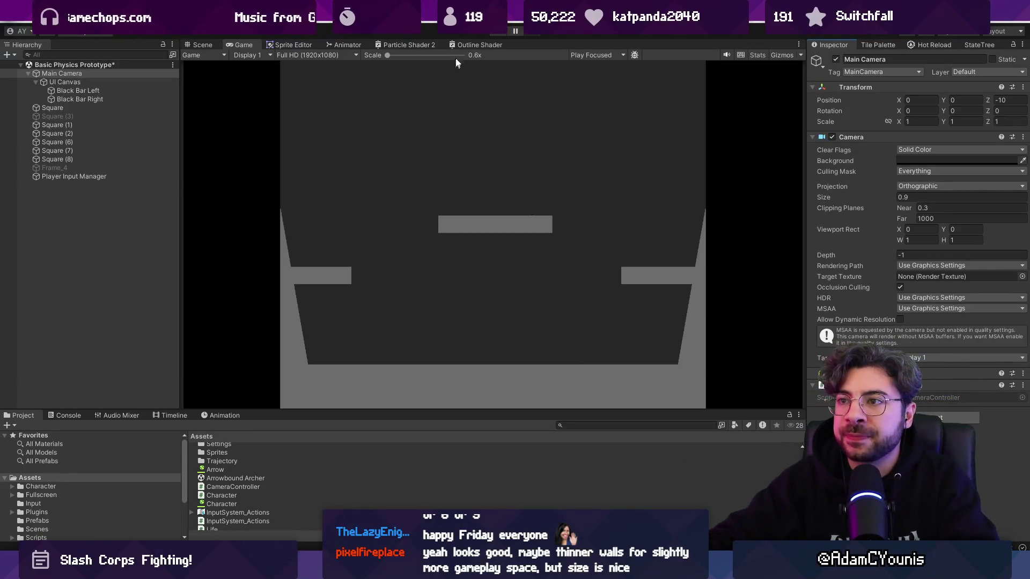
Step: Save the scene, select Player Input Manager in the Hierarchy, and open its Join Behavior dropdown
key("ctrl+s")
left_click(84, 281)
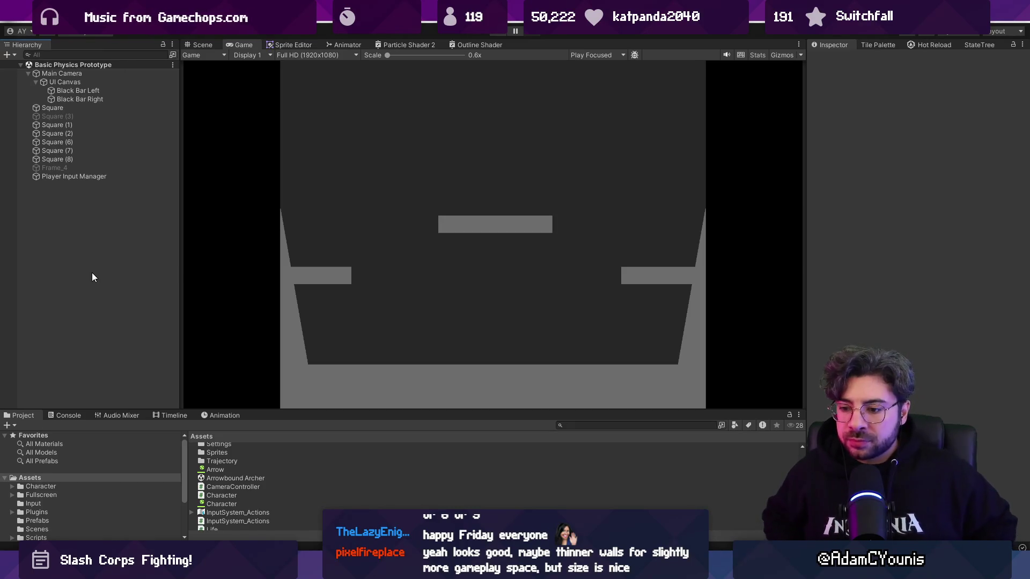
left_click(110, 107)
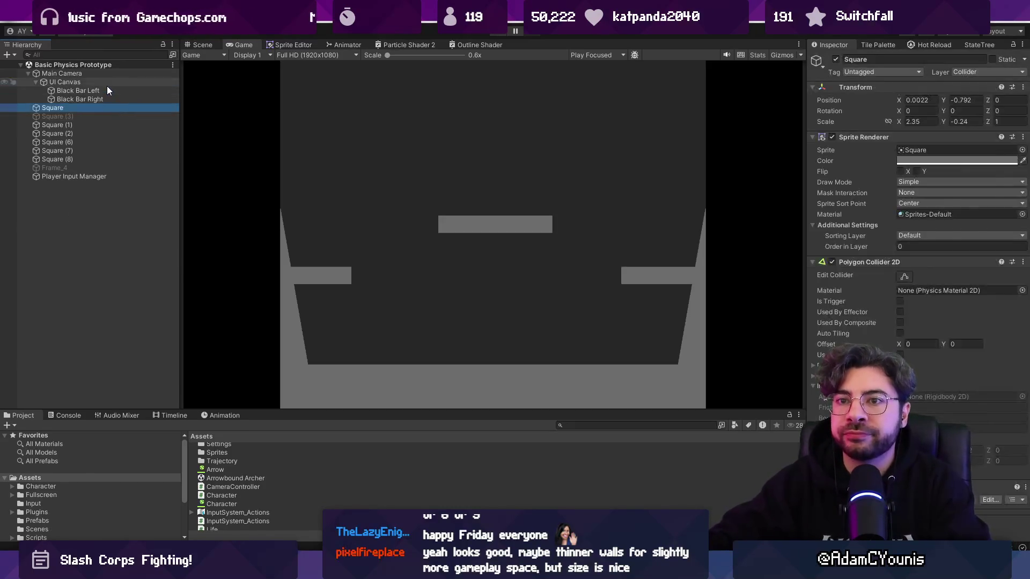
left_click(107, 84)
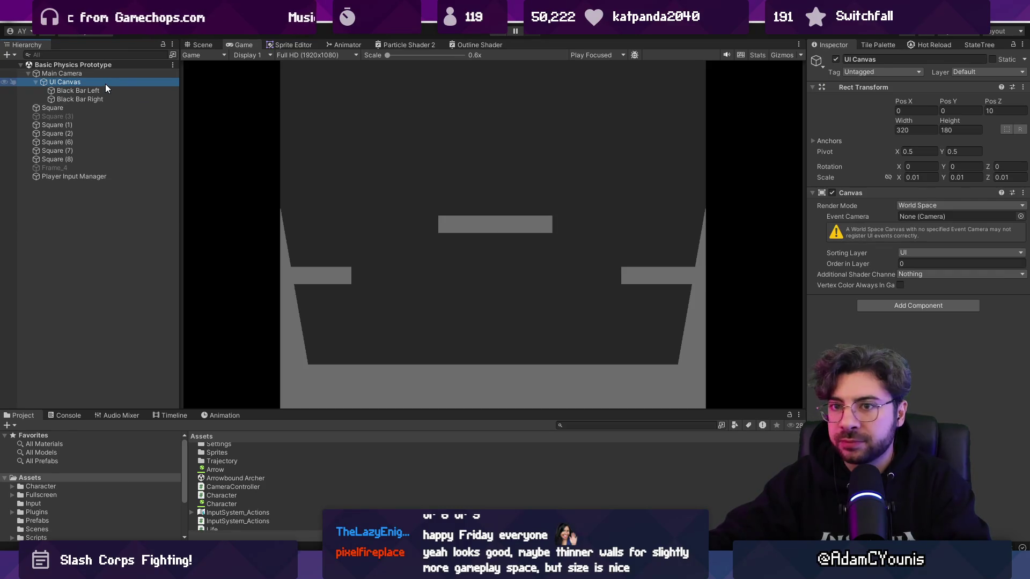
left_click(91, 177)
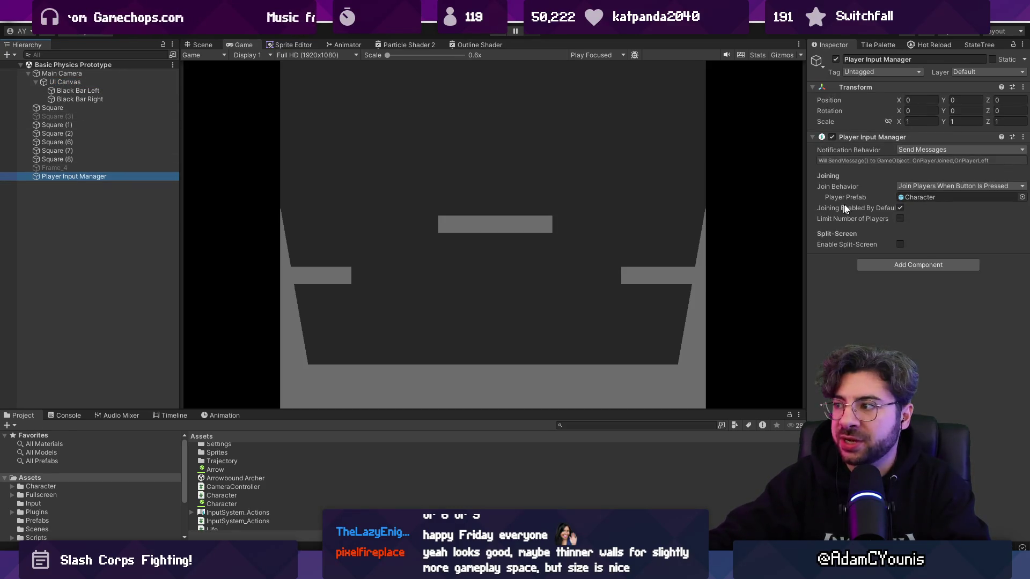
left_click(928, 185)
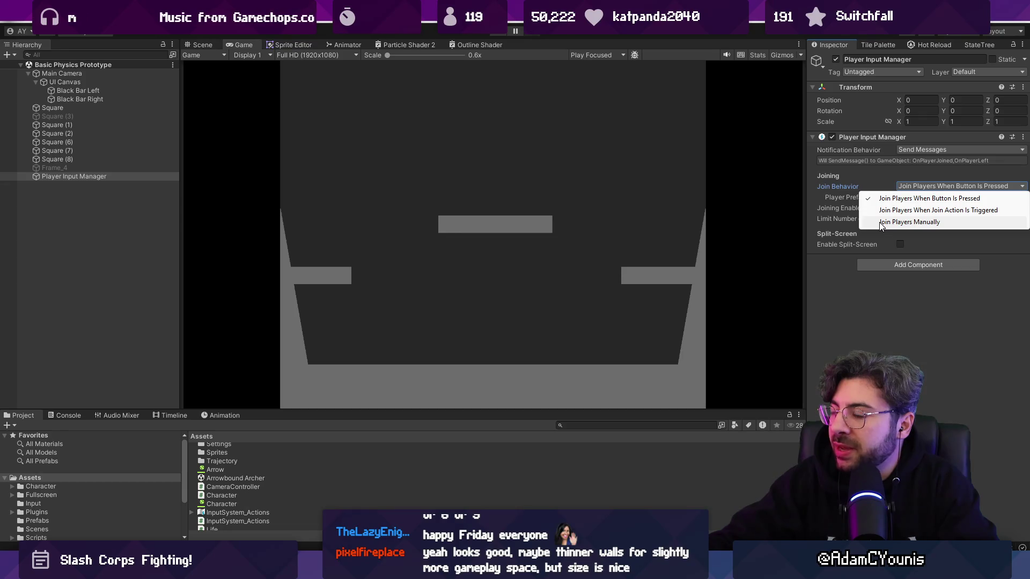
Step: Widen the Inspector and try Join Behavior set to Manually, then Join Players When Button Is Pressed
left_click(880, 222)
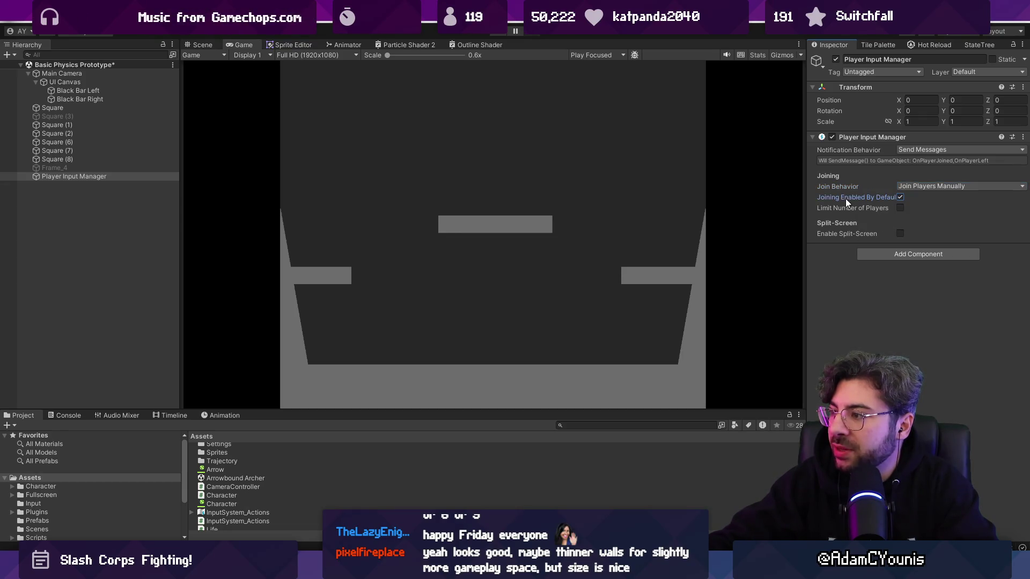
left_click_drag(809, 197, 730, 197)
left_click(871, 188)
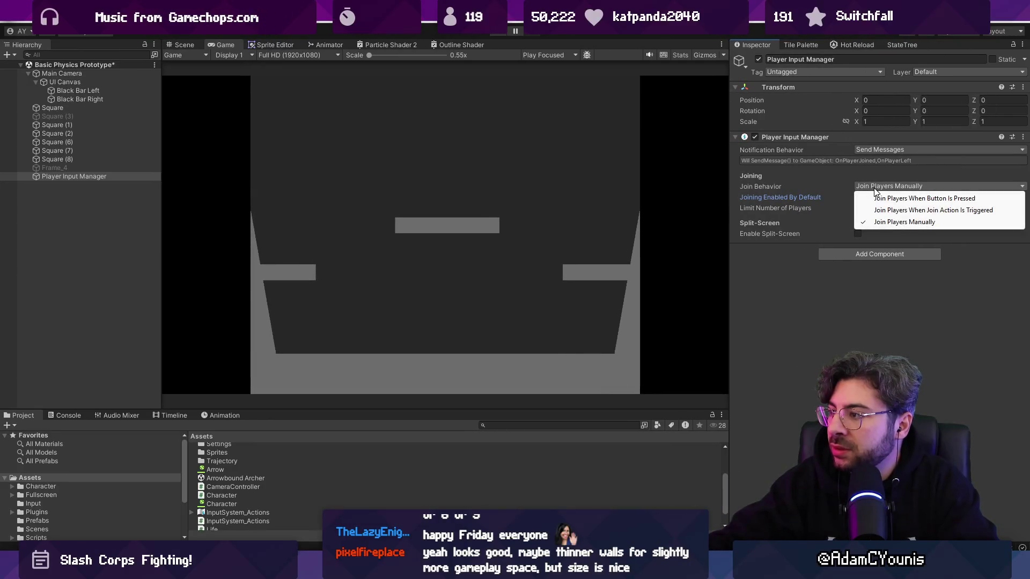
left_click(798, 178)
left_click(802, 151)
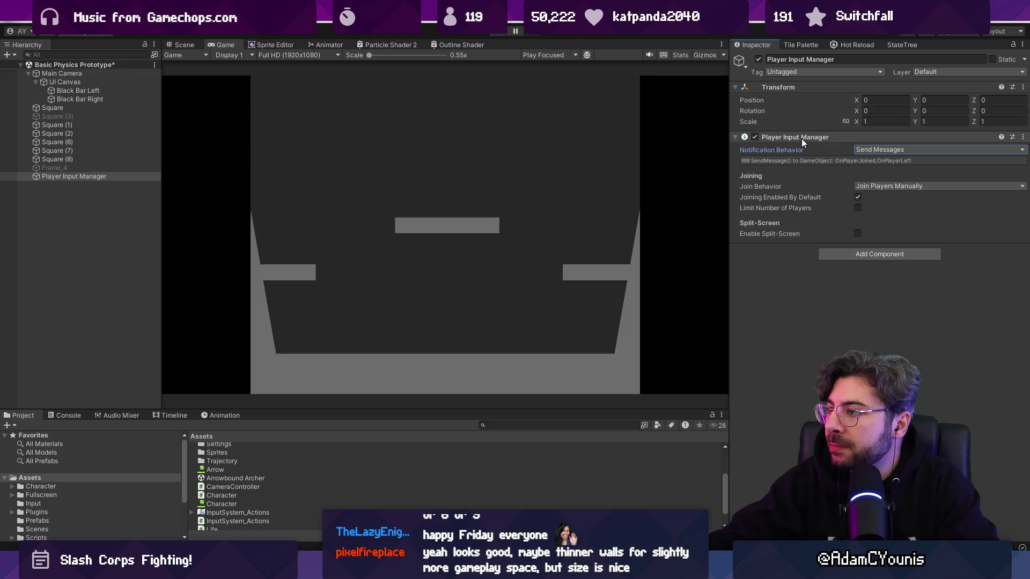
left_click(801, 138)
left_click(801, 139)
left_click(868, 186)
left_click(850, 189)
left_click(867, 187)
left_click(869, 197)
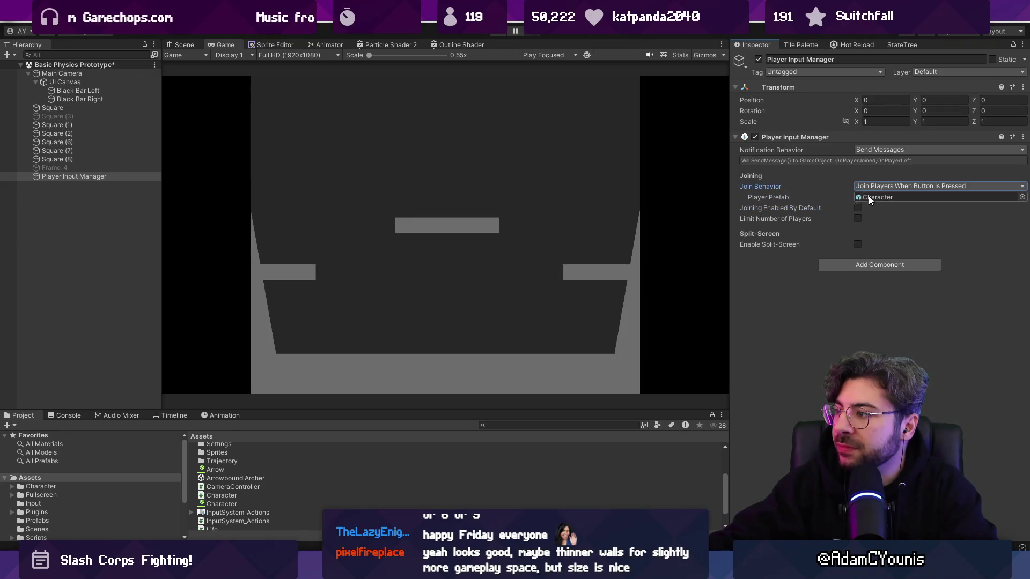
Step: Switch Join Behavior to join when a join action is triggered and inspect its binding options
left_click(870, 187)
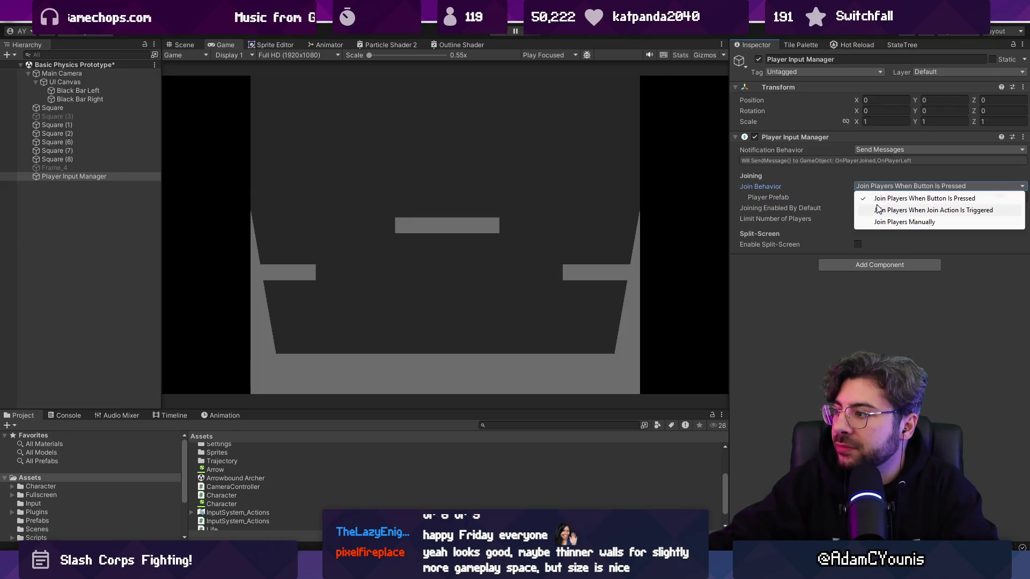
left_click(877, 210)
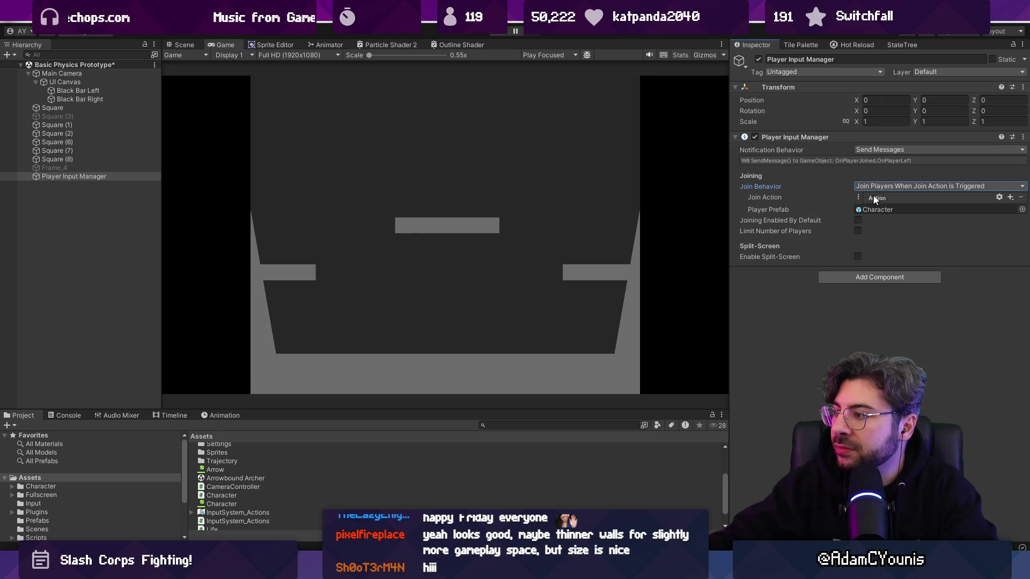
left_click(1010, 197)
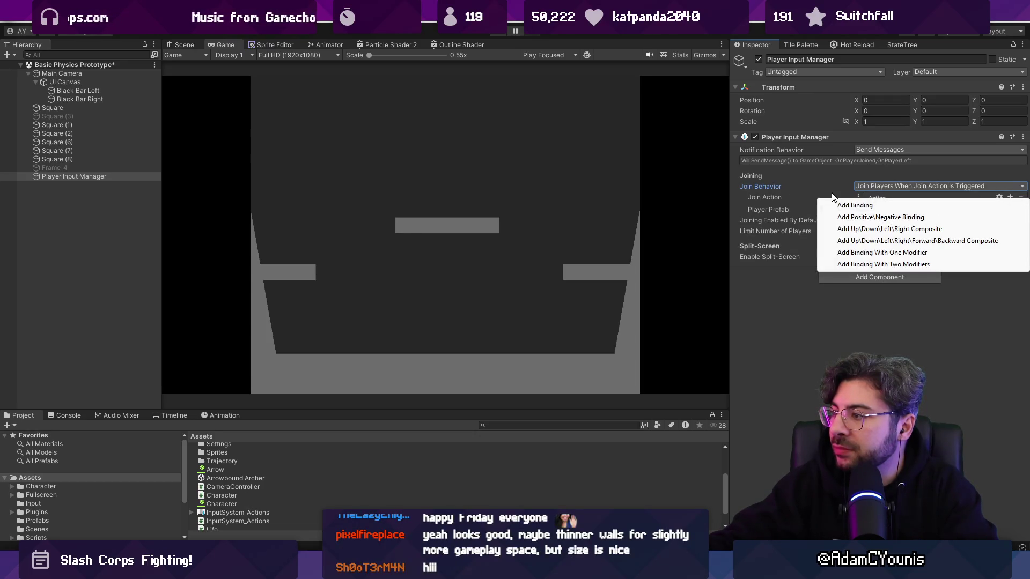
left_click(850, 197)
left_click(859, 197)
left_click(875, 198)
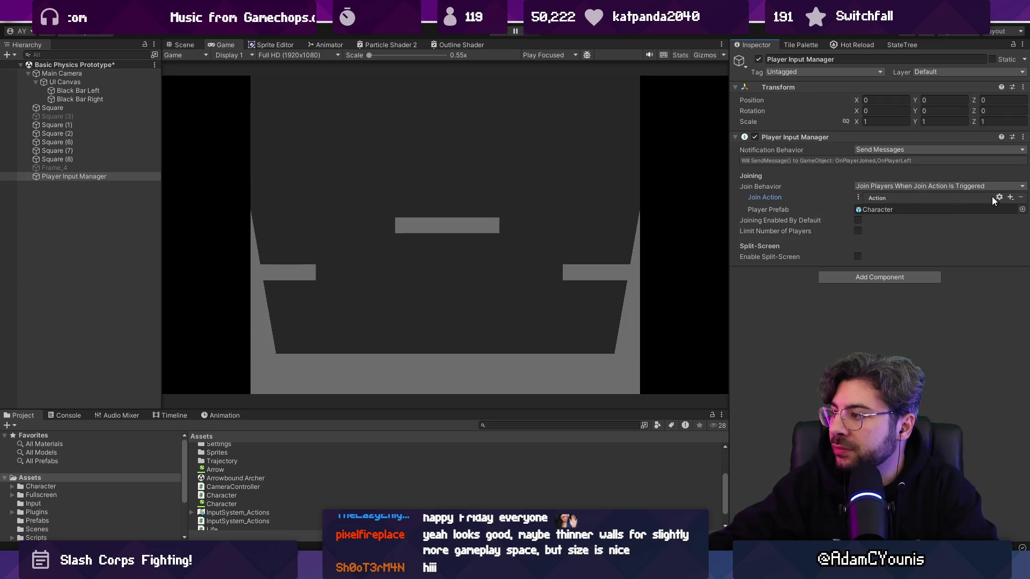
Step: Set the join action's control type to Axis and review its action type choices
left_click(999, 197)
left_click(896, 197)
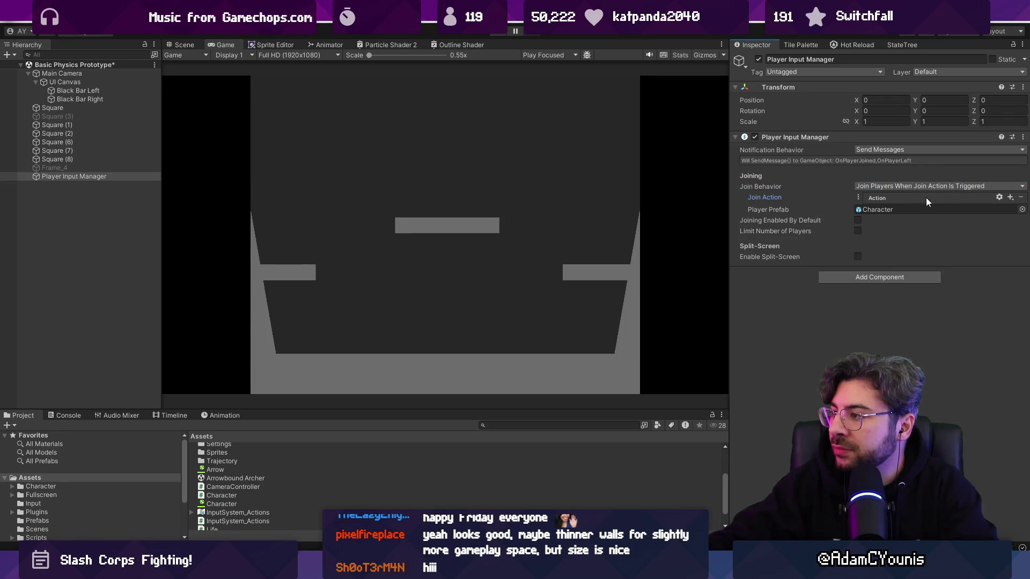
left_click(999, 198)
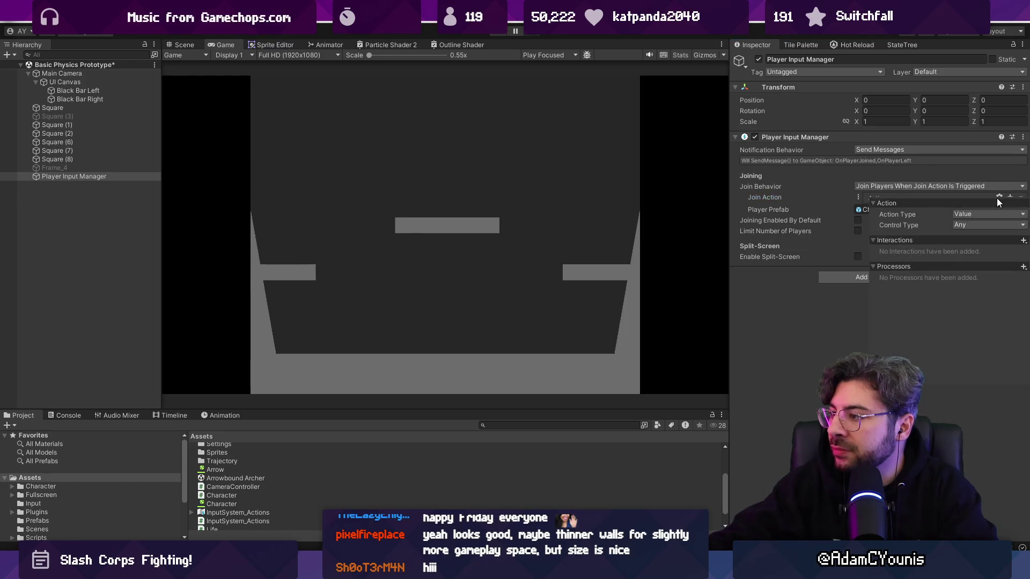
left_click(974, 225)
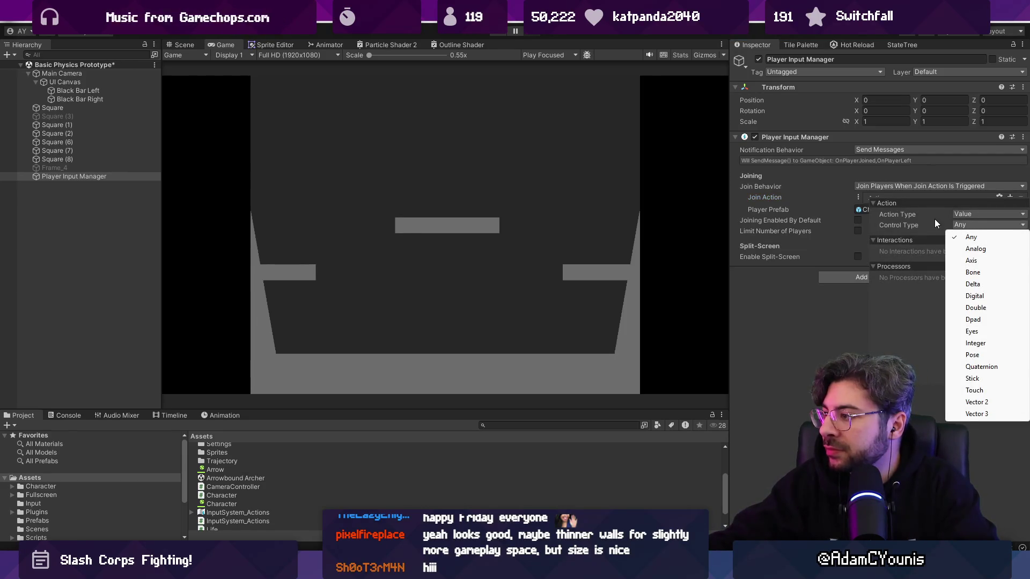
left_click(963, 260)
left_click(967, 218)
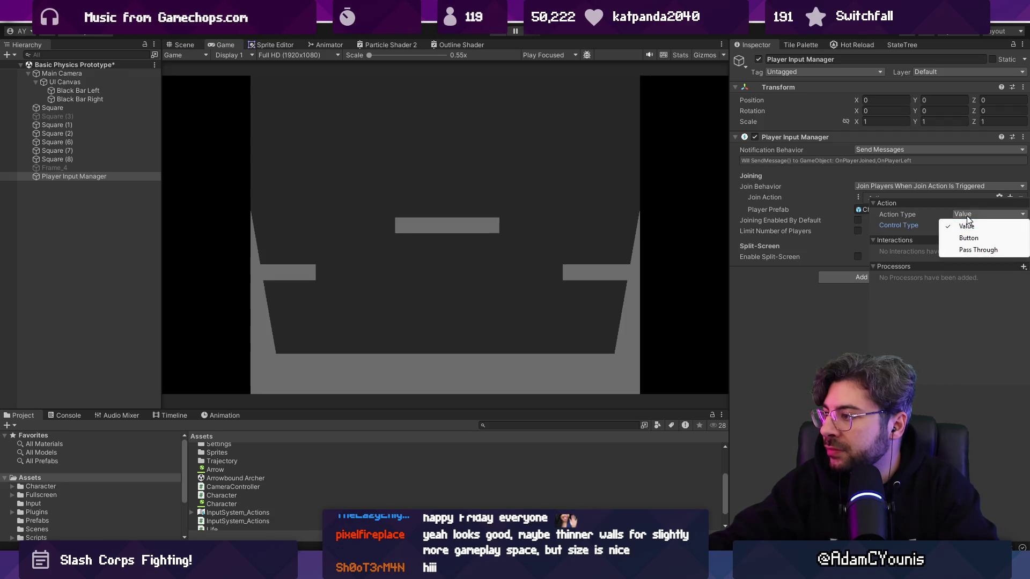
left_click(915, 218)
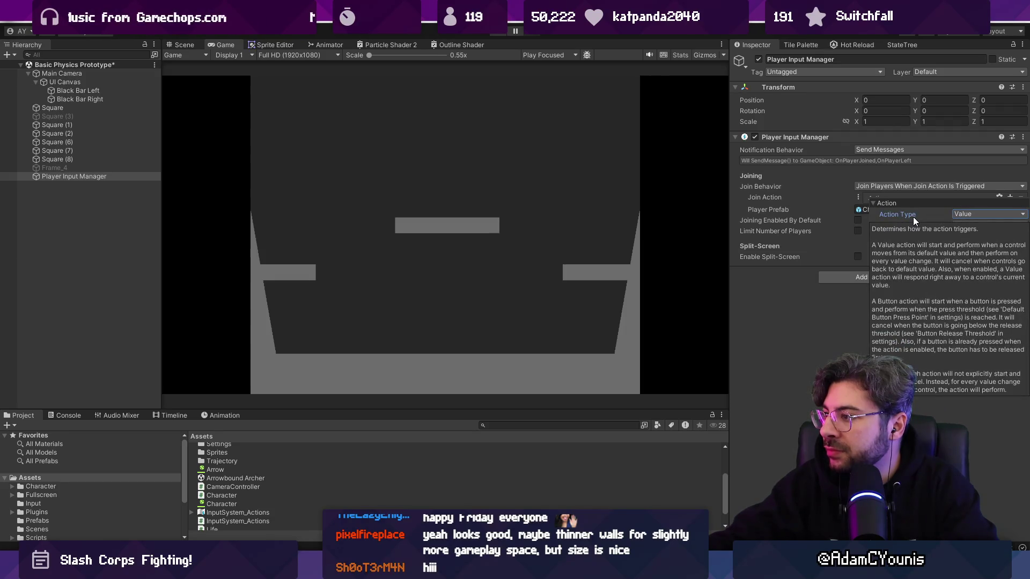
left_click(809, 198)
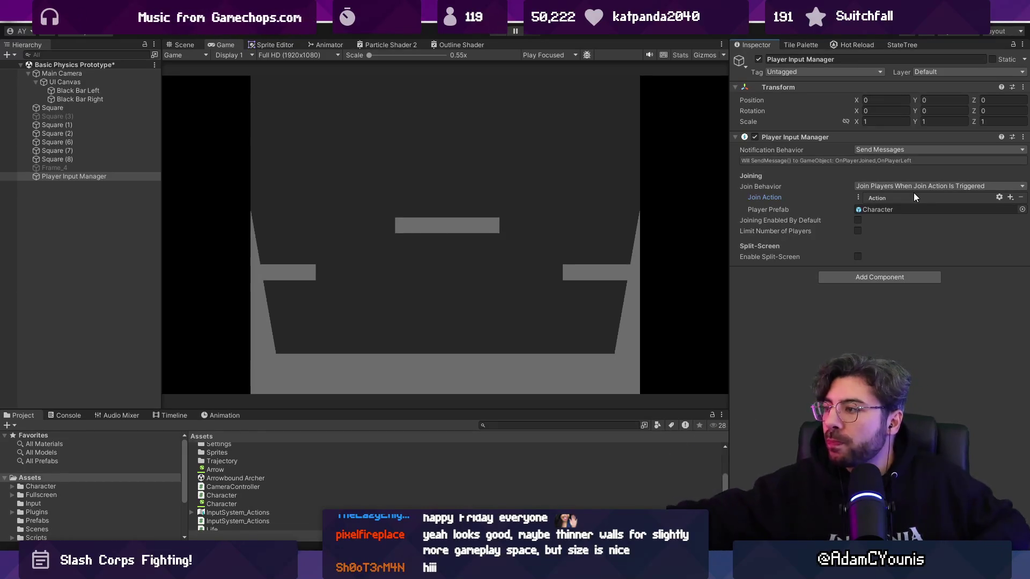
Step: Return Join Behavior to Join Players When Button Is Pressed
left_click(913, 186)
left_click(913, 199)
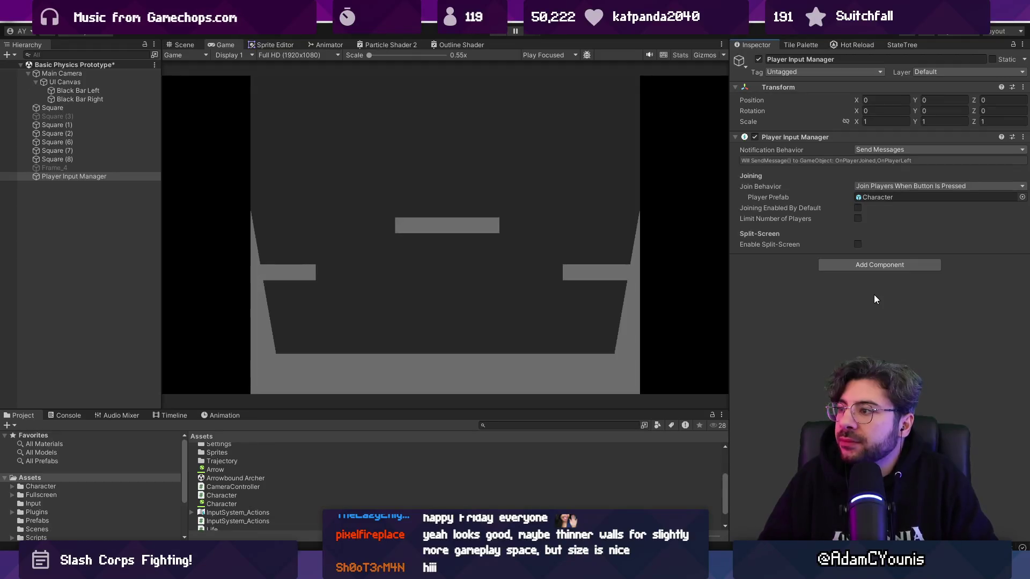
key("super")
Step: Launch Chrome, search 'unity player input manager spawning too many characters', and open the forum thread
type("chrome")
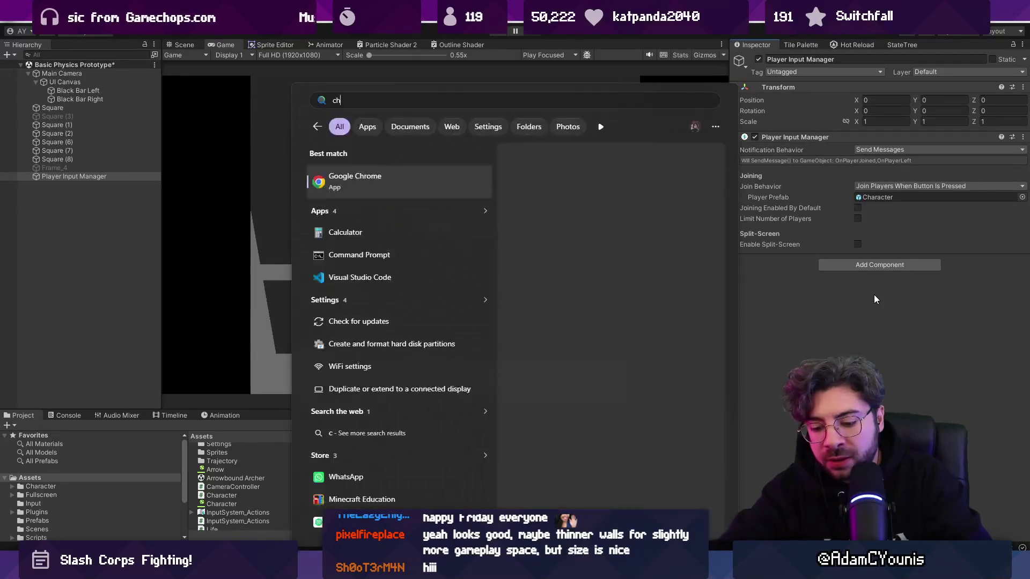
key("Return")
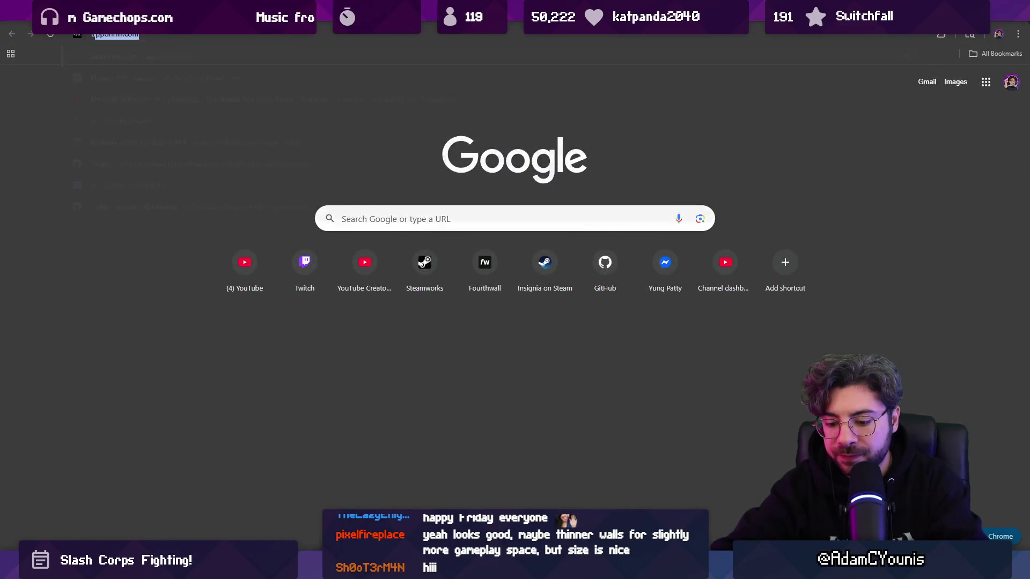
type("unity player input manager spawning too many charac")
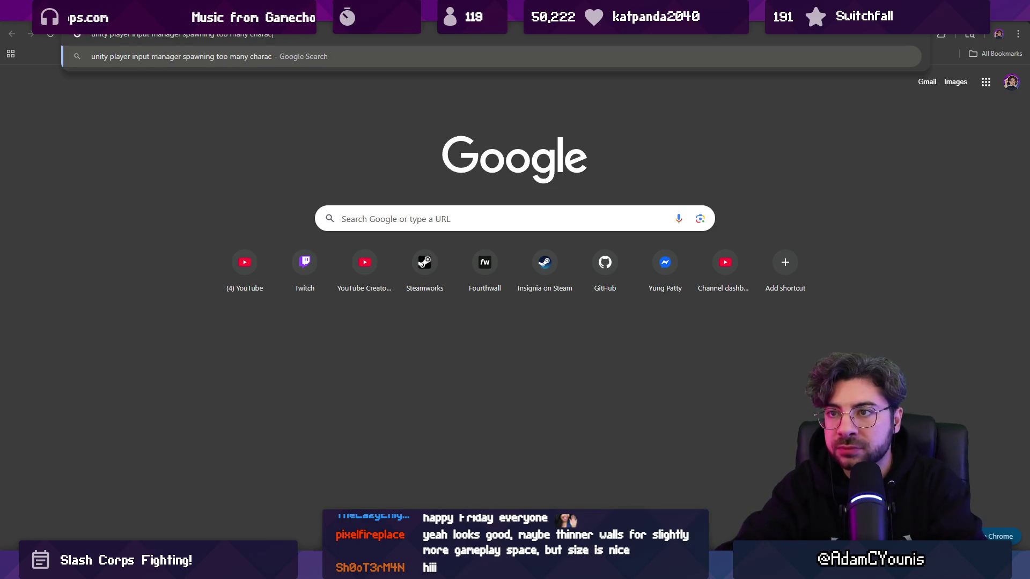
type("ters")
key("Return")
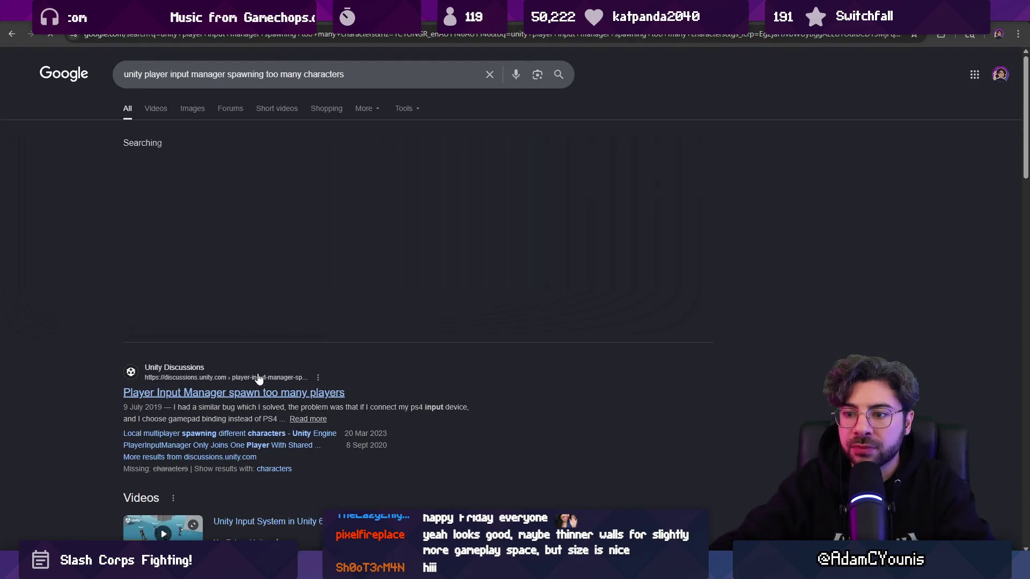
left_click(261, 391)
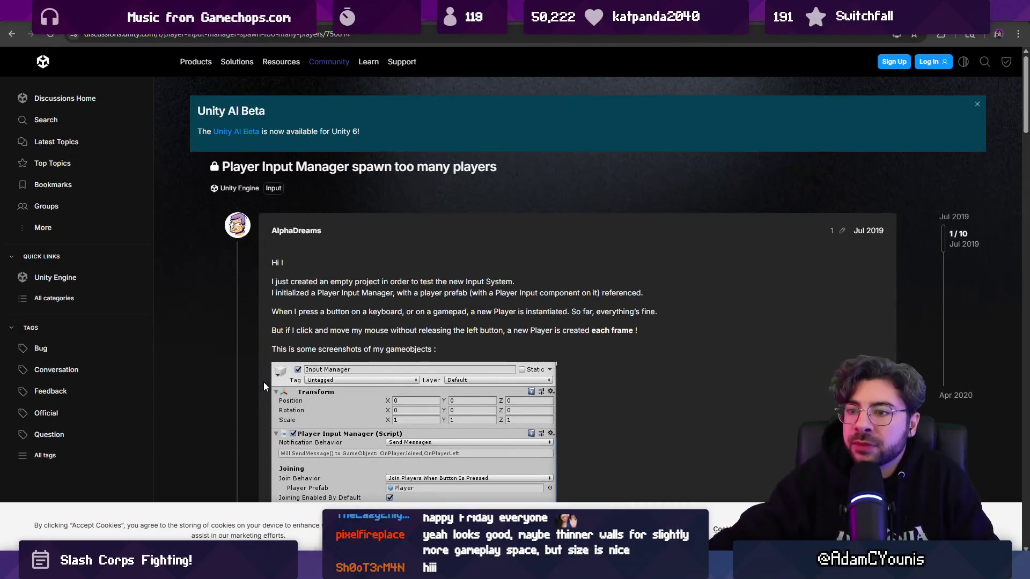
Step: Read through the 'Player Input Manager spawn too many players' replies, then go back to the results
scroll(263, 382, "down", 5)
scroll(243, 335, "down", 5)
scroll(240, 333, "down", 2)
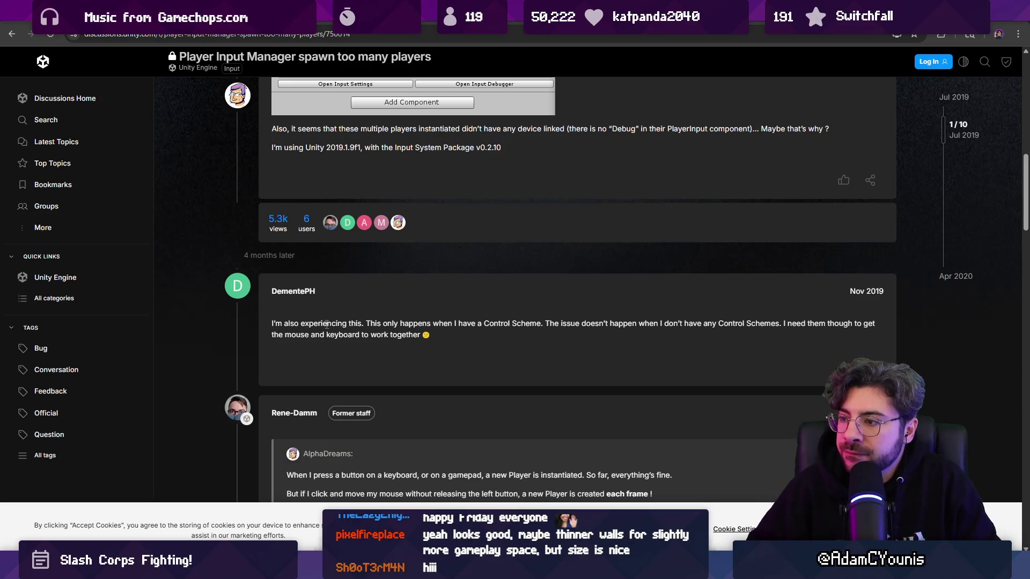
scroll(322, 330, "down", 2)
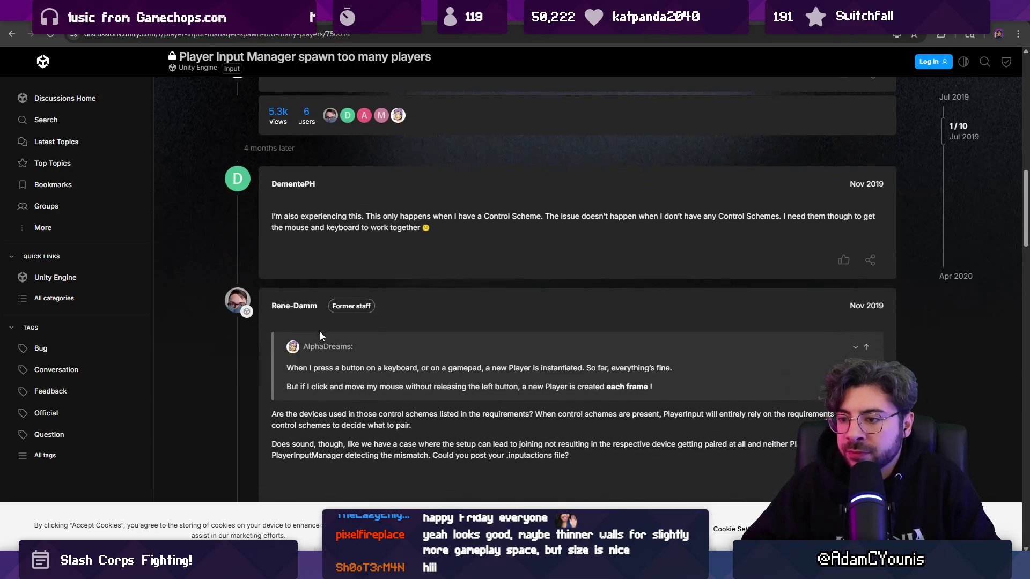
scroll(325, 350, "down", 2)
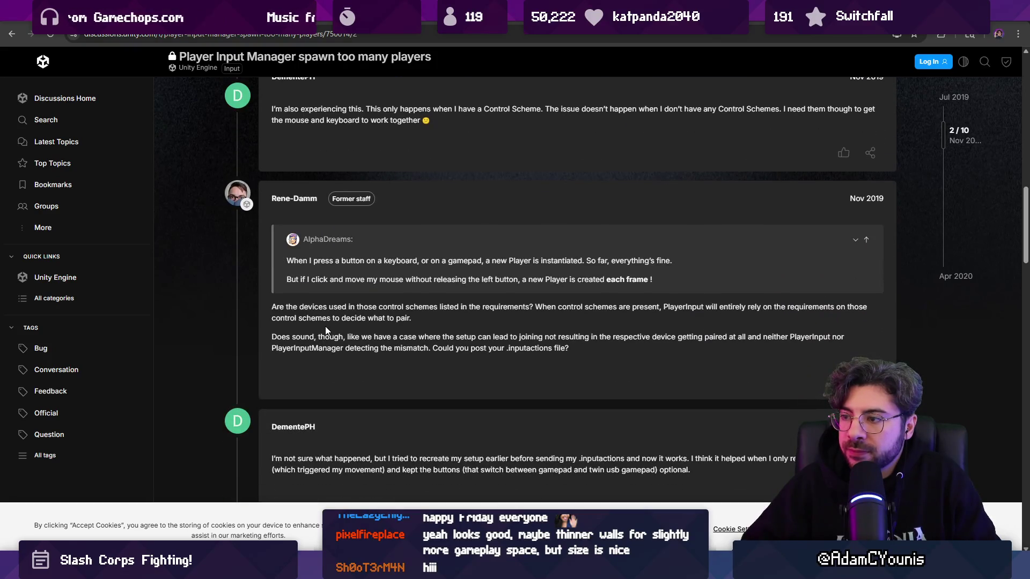
scroll(326, 330, "down", 8)
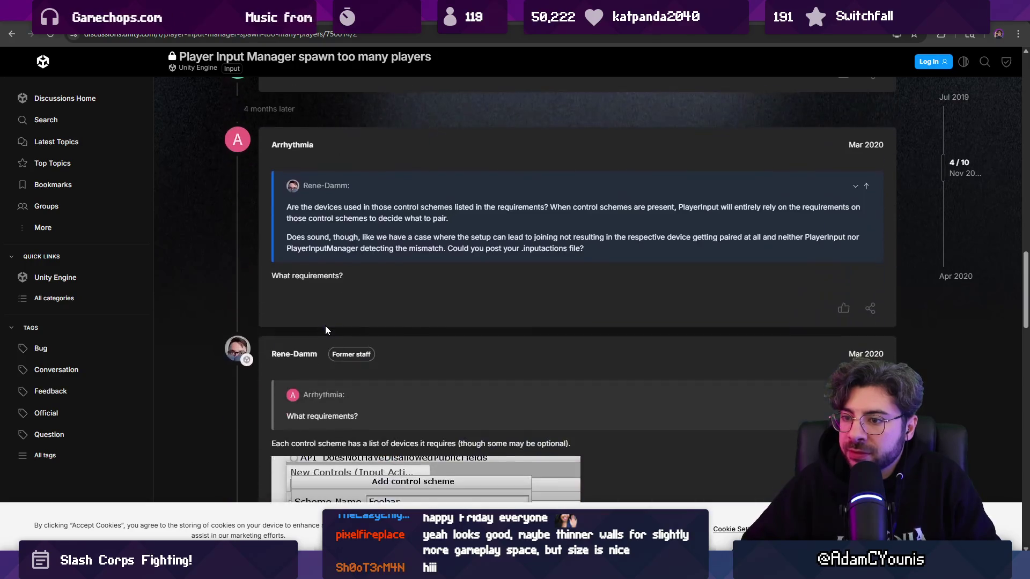
left_click_drag(293, 208, 465, 207)
left_click(440, 230)
scroll(423, 252, "down", 4)
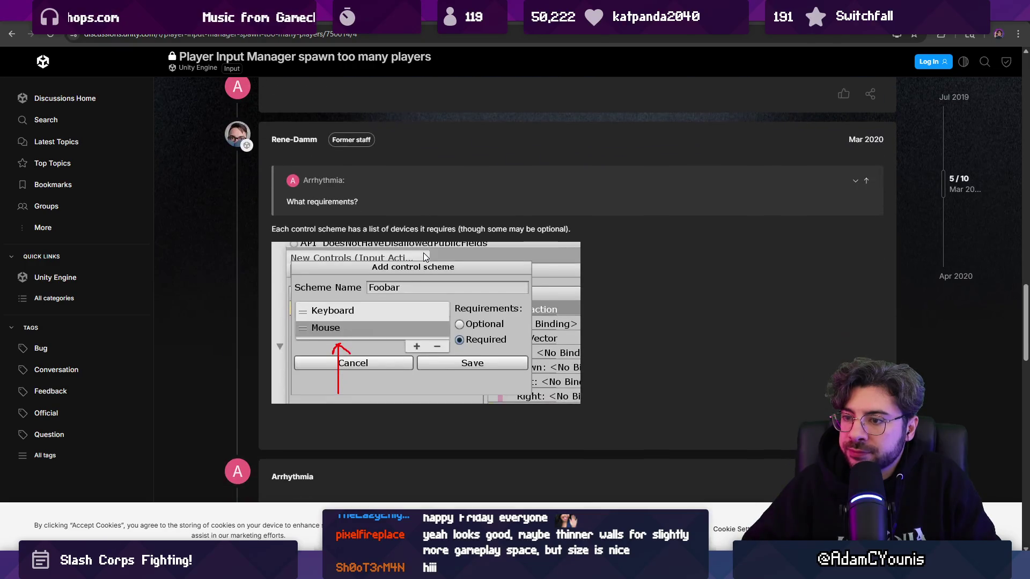
scroll(422, 255, "down", 7)
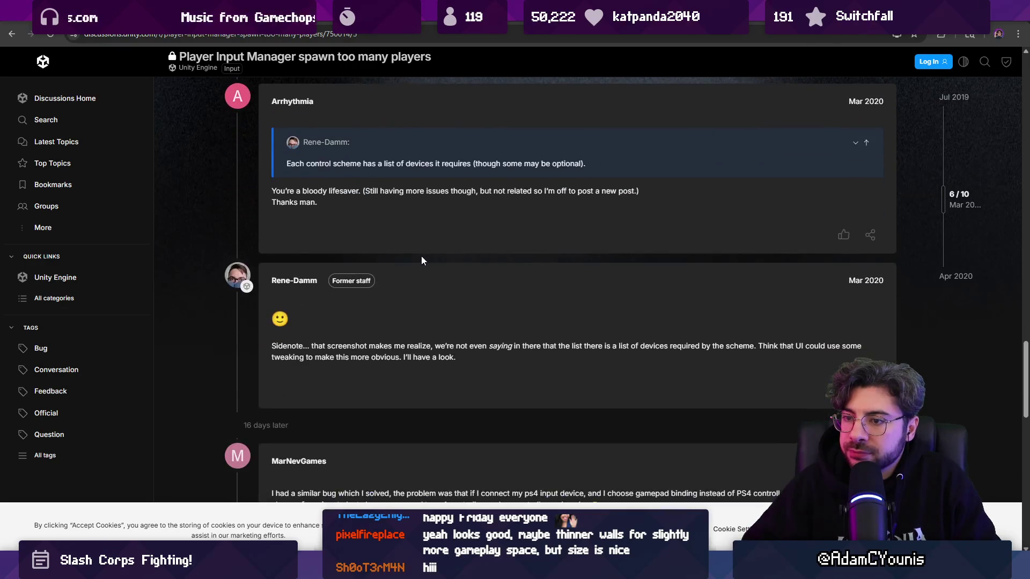
scroll(422, 261, "down", 4)
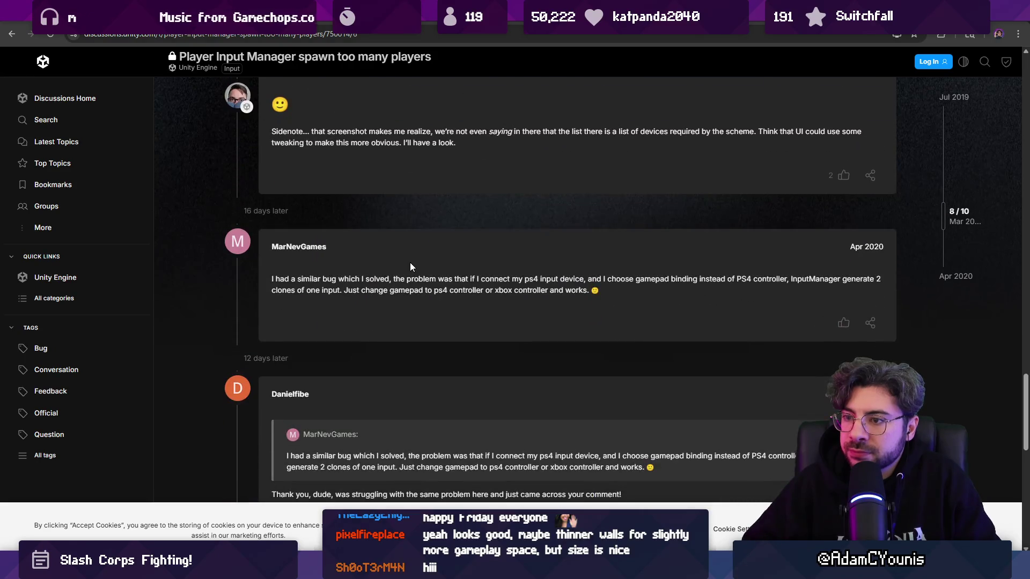
left_click(12, 34)
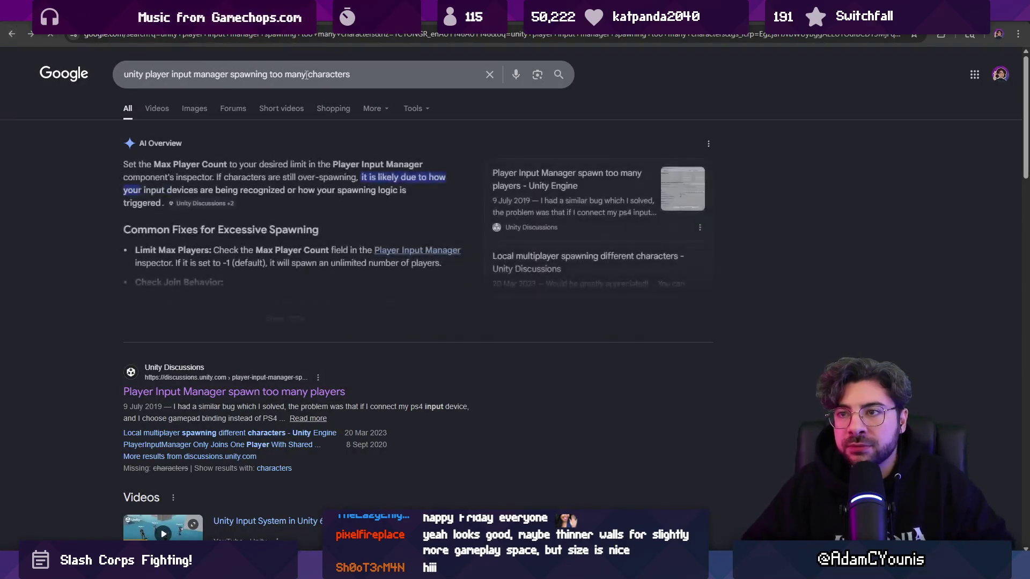
Step: Add 'one controller' to the search query, run it, and read the AI Overview
left_click(373, 75)
type("one contro")
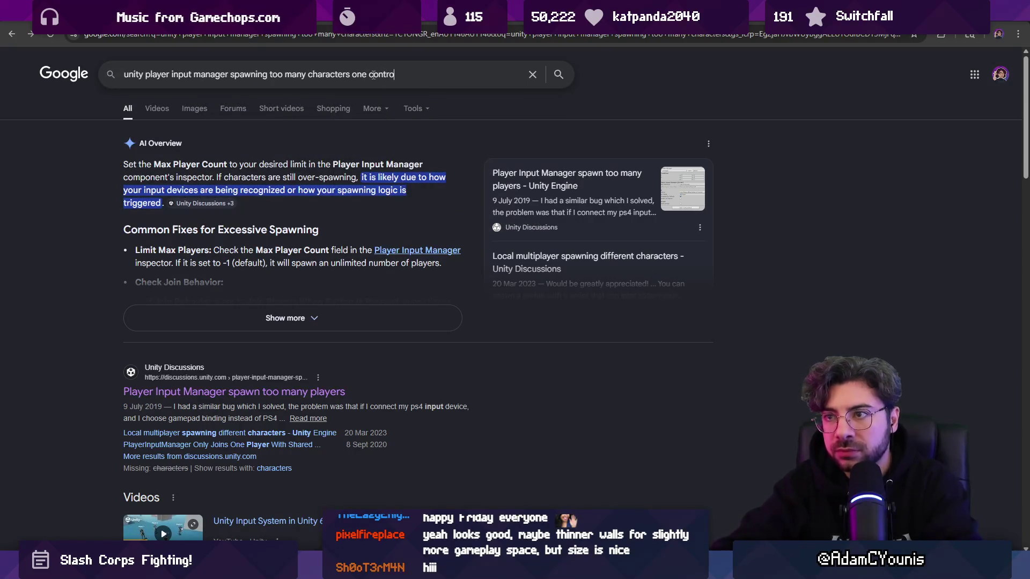
key("ctrl+a")
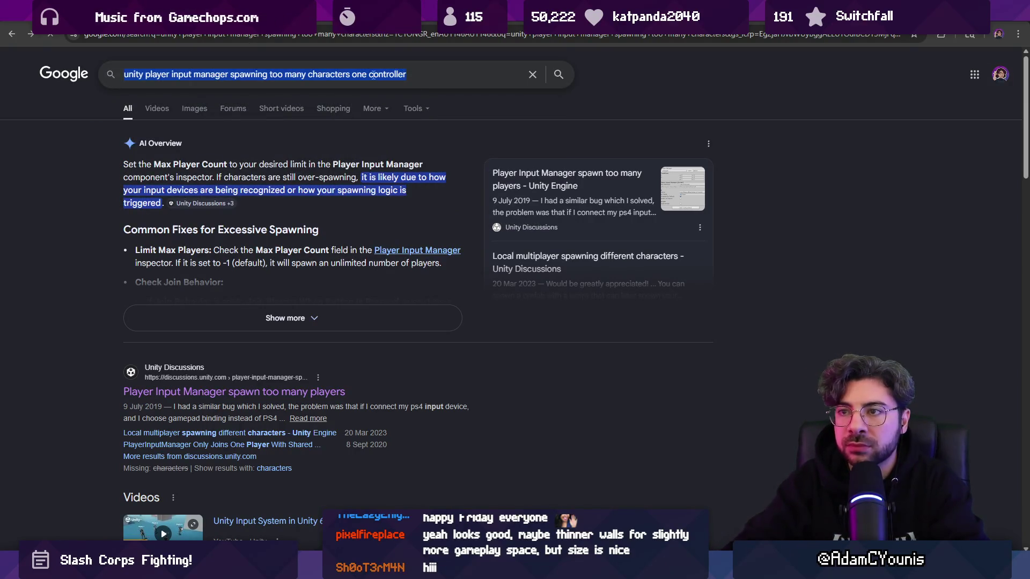
key("Return")
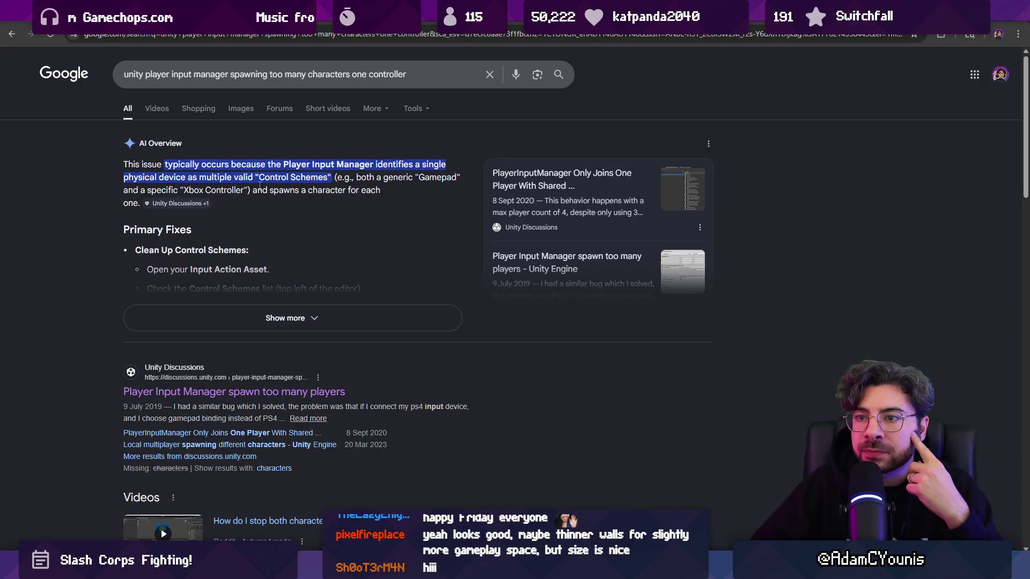
scroll(253, 188, "down", 1)
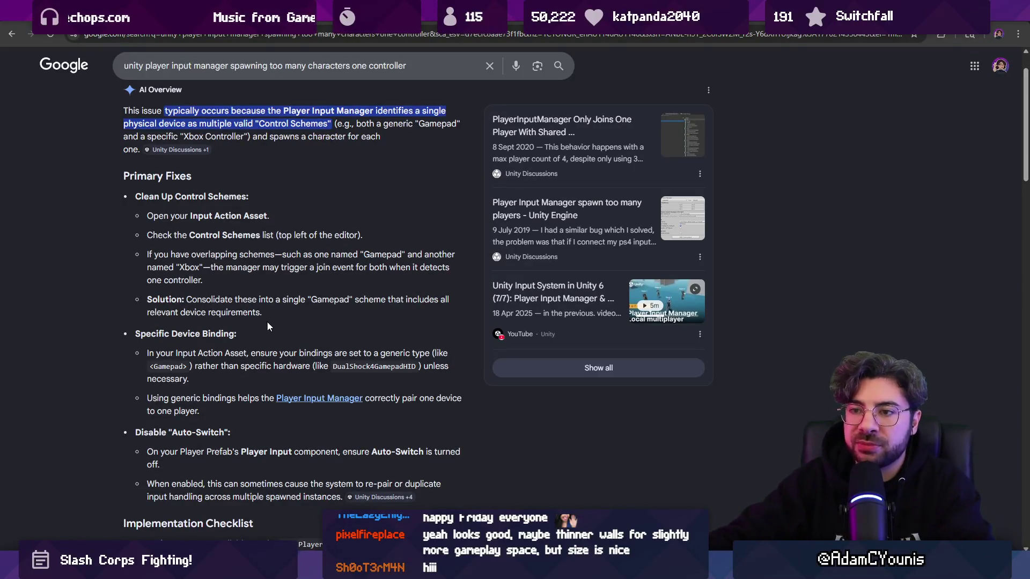
key("alt+Tab")
left_click(513, 425)
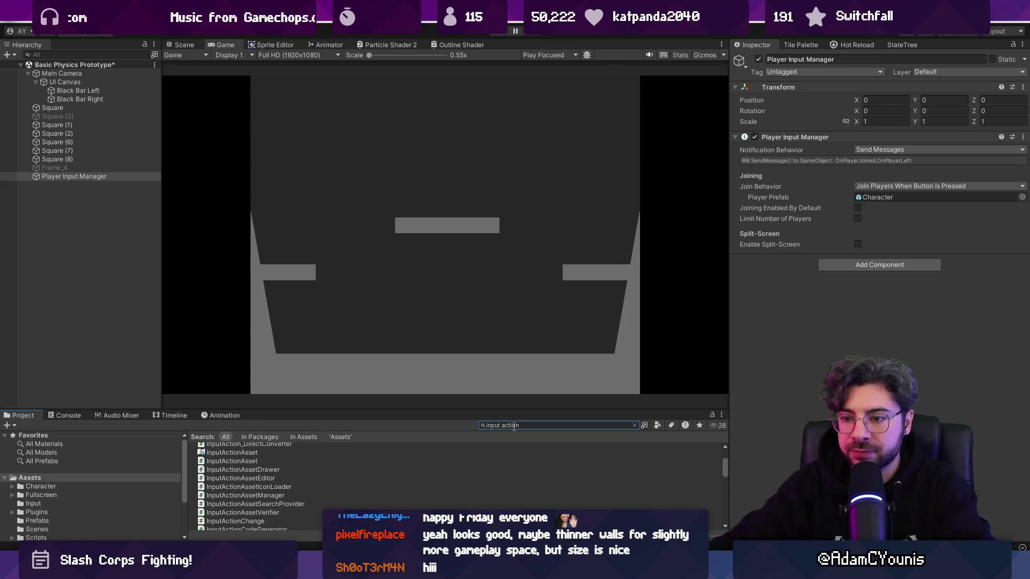
Step: Inspect the InputActionAsset search results, including the DefaultInputActions asset
double_click(232, 516)
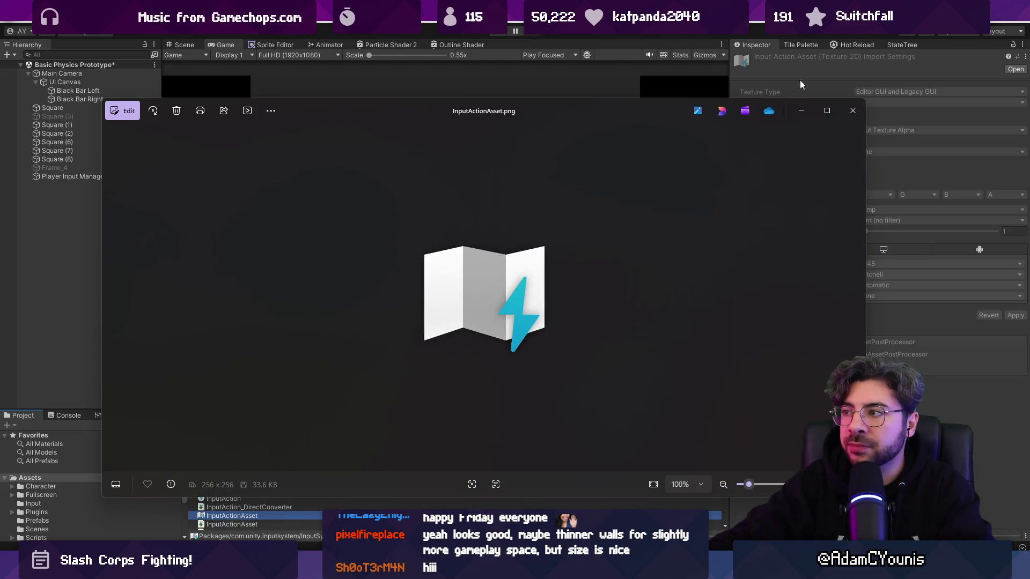
left_click(800, 80)
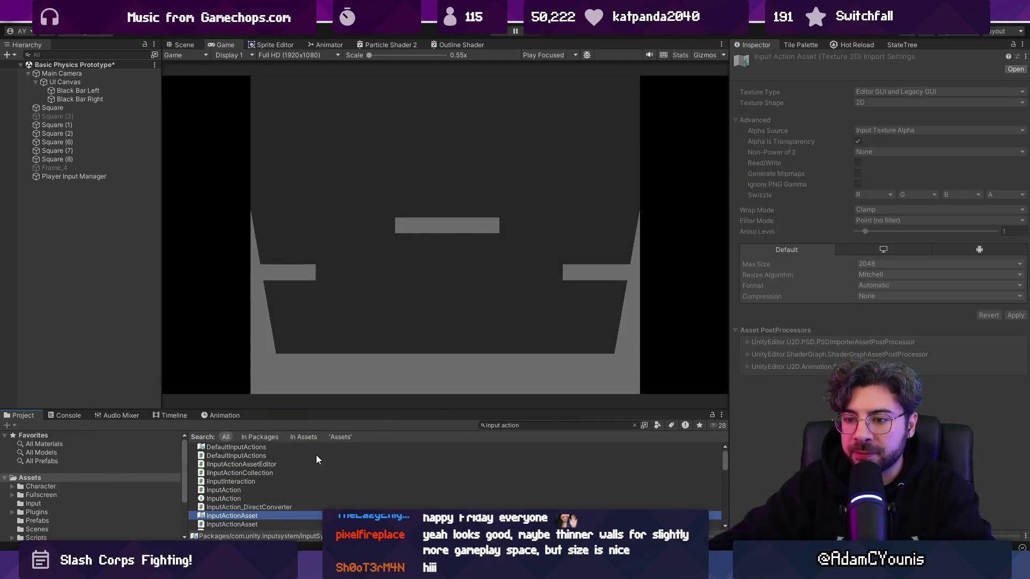
left_click(291, 447)
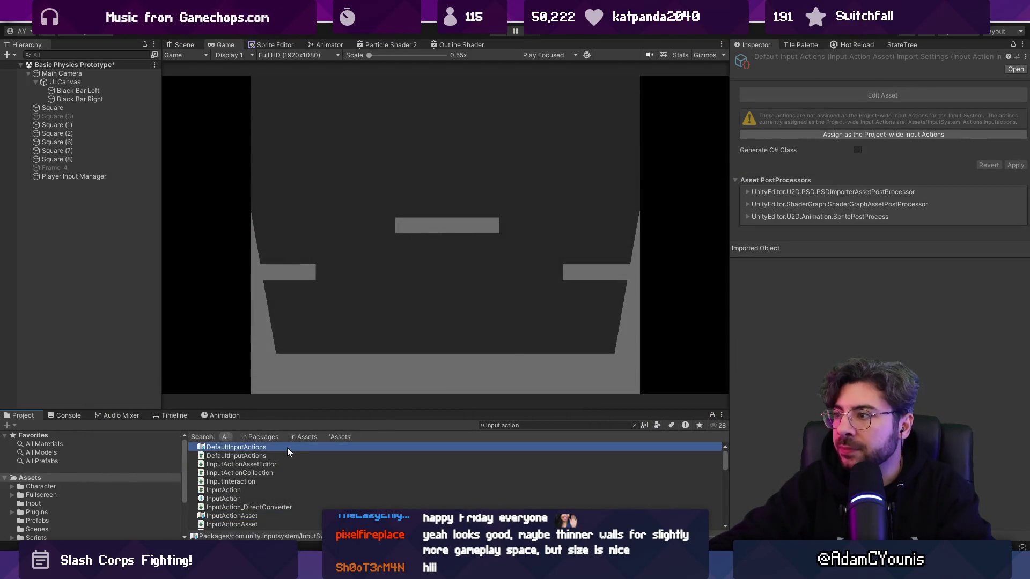
Step: Search the Project for 'action' within In Assets, enlarge the file list, and open InputSystem_Actions
left_click(528, 425)
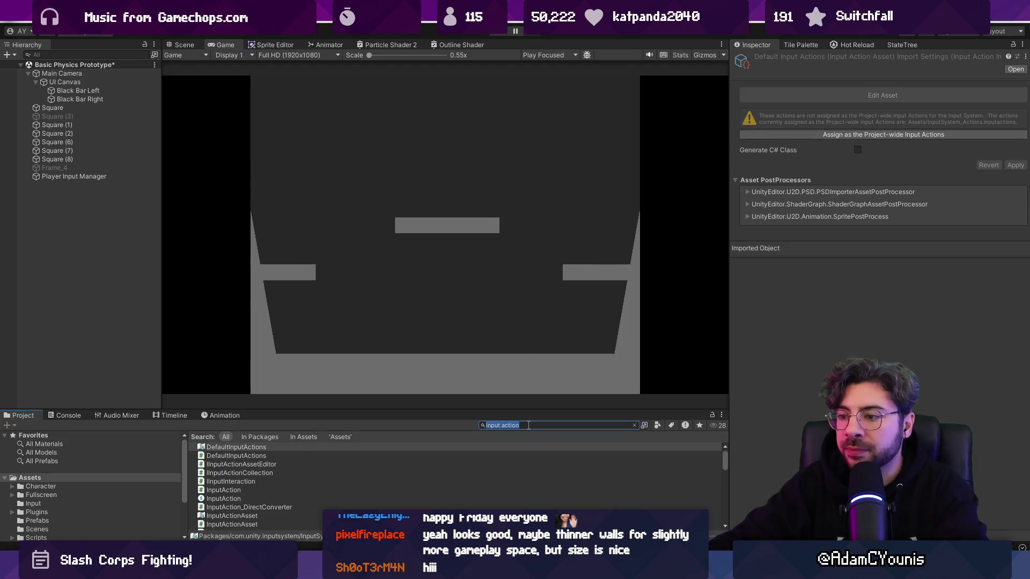
type("actions")
key("BackSpace")
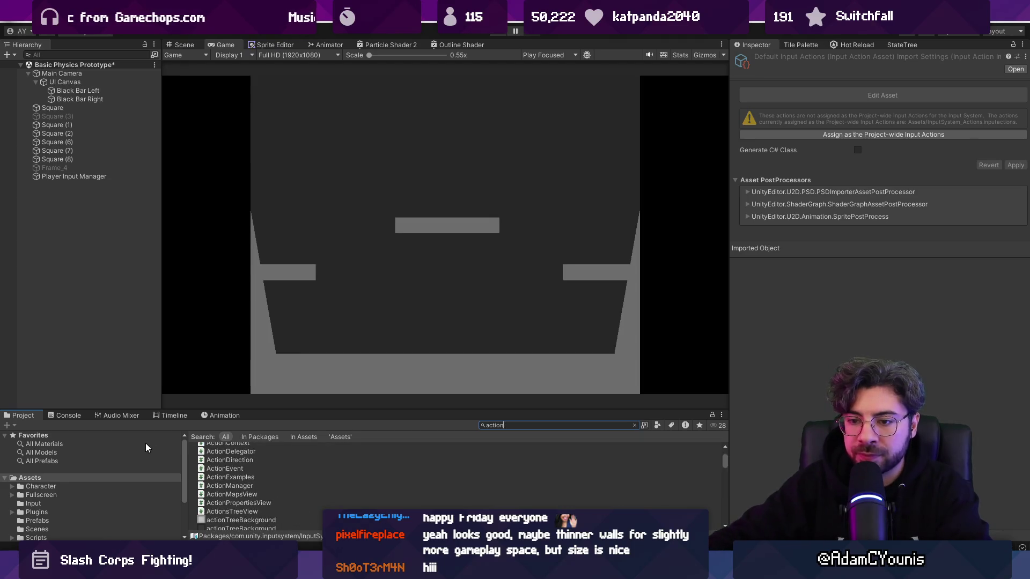
left_click(62, 479)
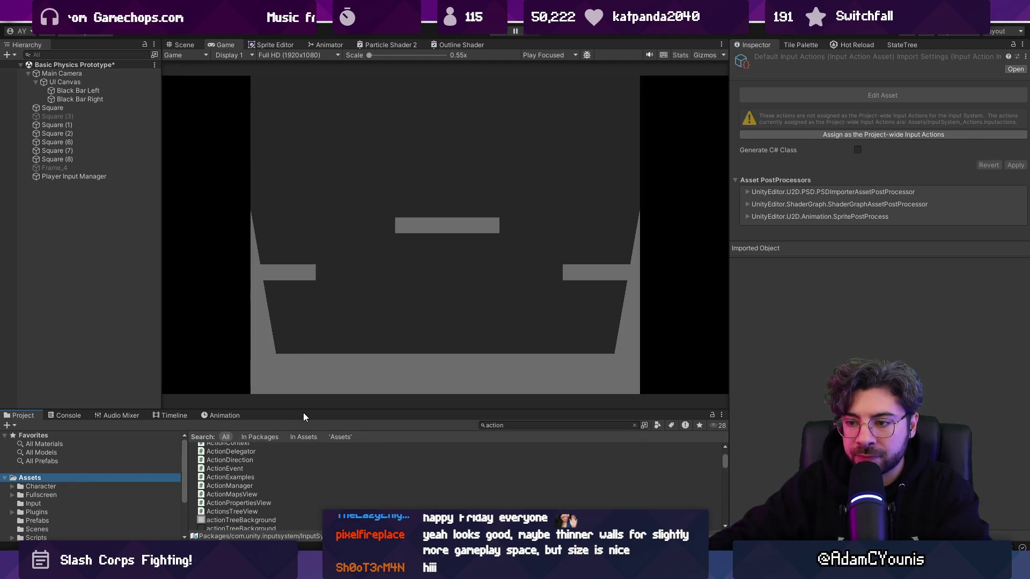
left_click_drag(304, 412, 268, 222)
left_click(302, 247)
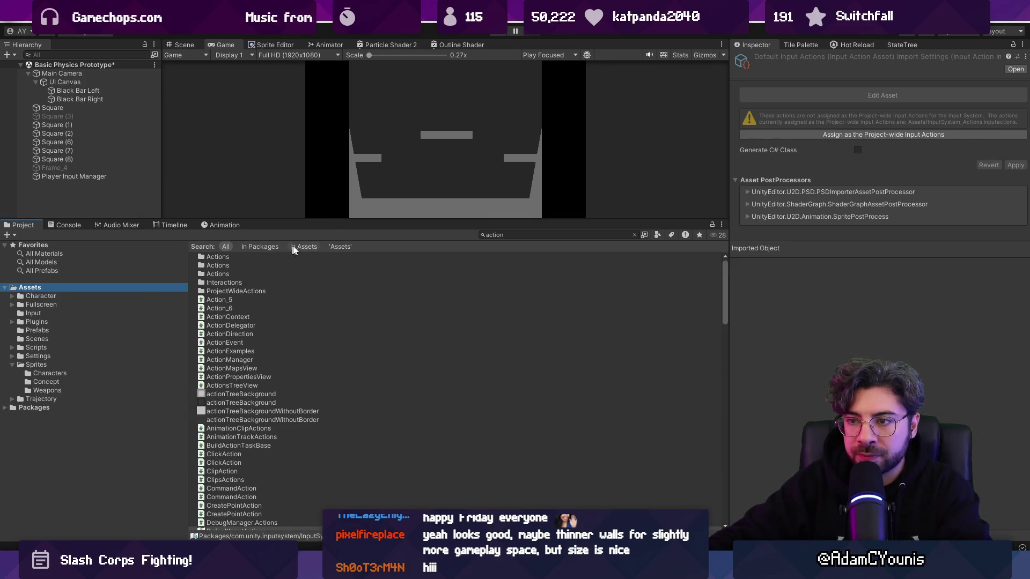
left_click(248, 266)
double_click(258, 263)
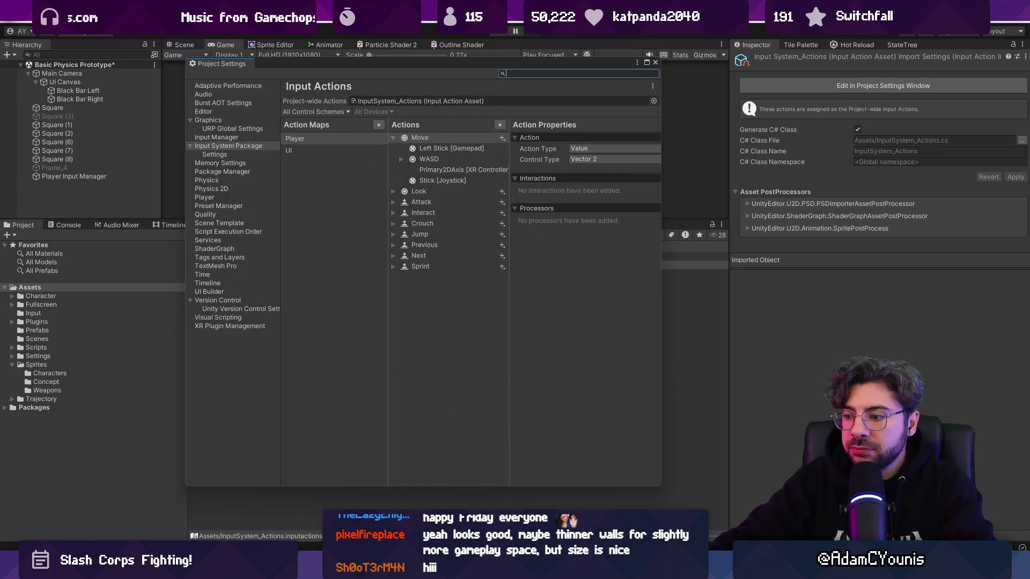
Step: Compare the actions in the Player and UI action maps of InputSystem_Actions
left_click(316, 140)
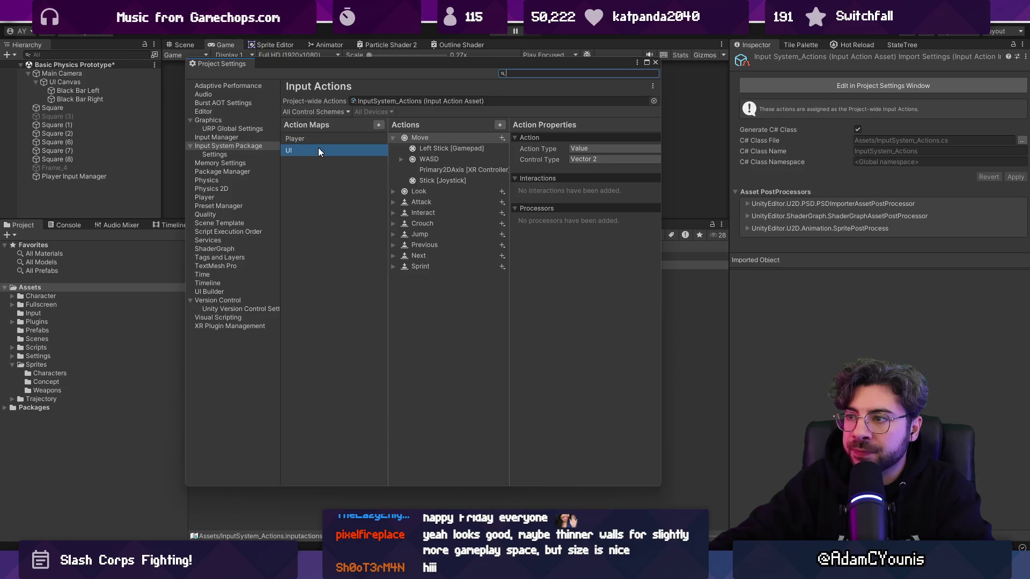
left_click(339, 150)
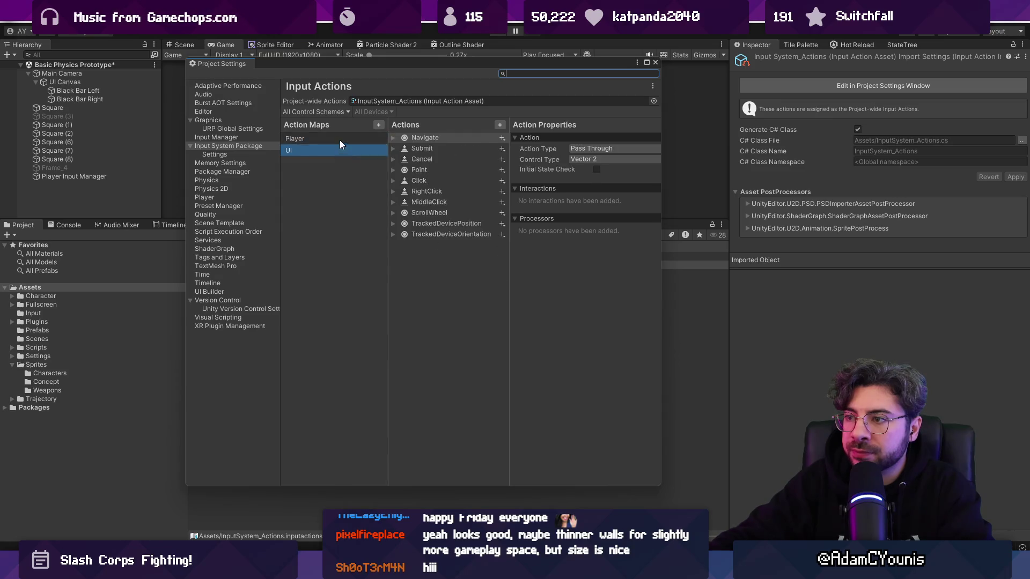
left_click(340, 140)
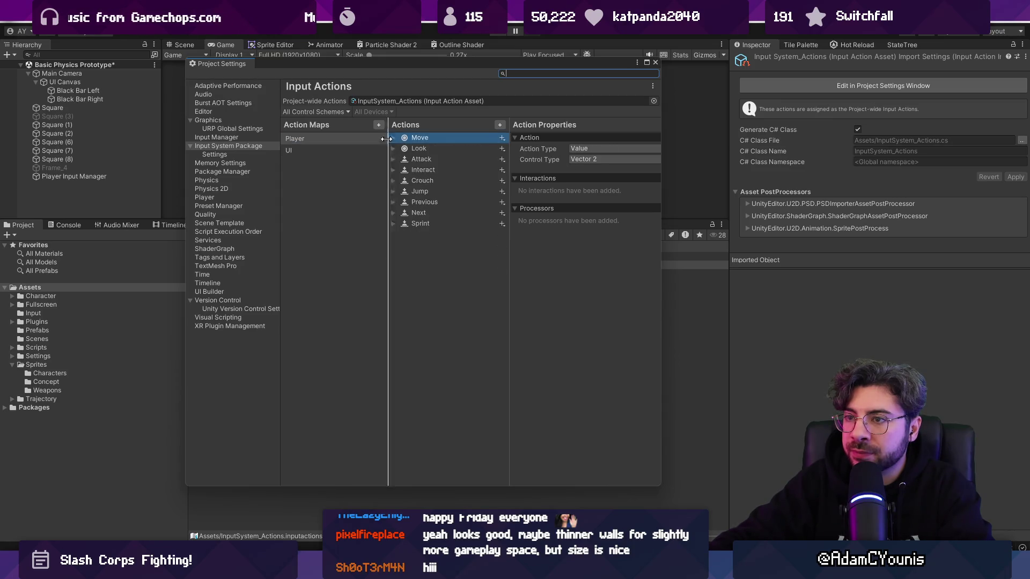
left_click(334, 151)
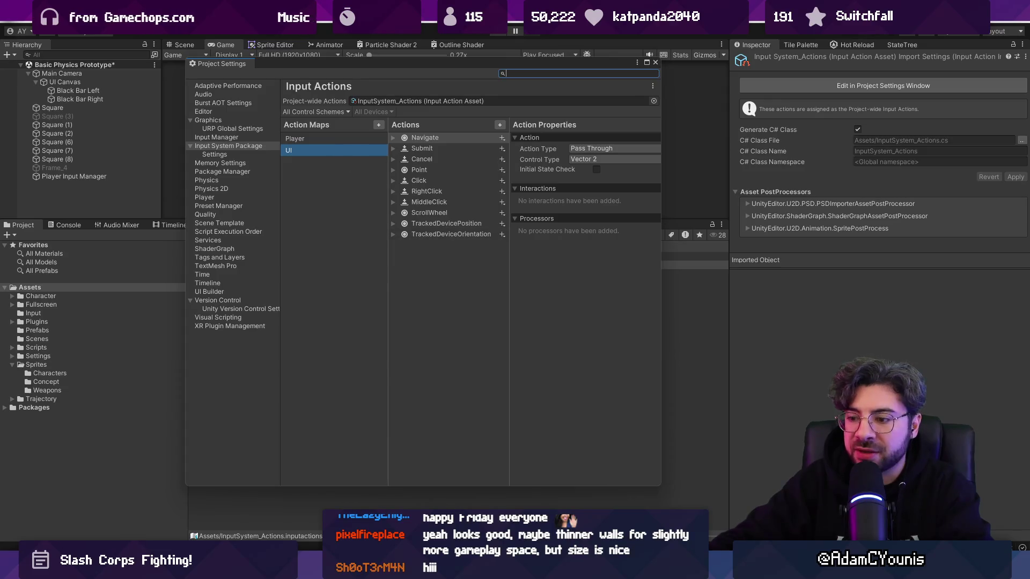
left_click(583, 485)
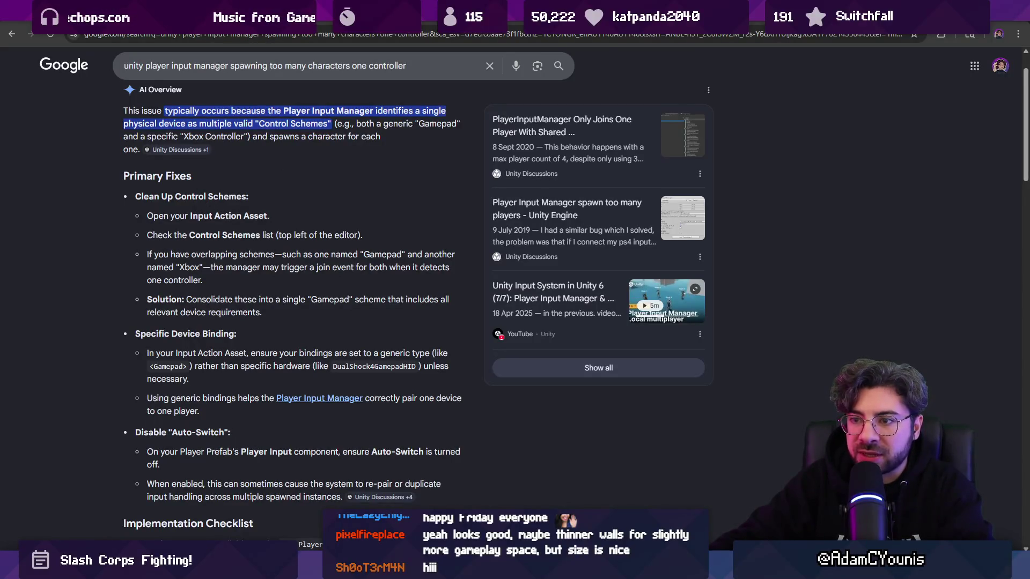
Step: Highlight the AI overview's advice about overlapping control schemes, then return to Unity's Input Actions page
left_click_drag(172, 253, 289, 253)
left_click(351, 251)
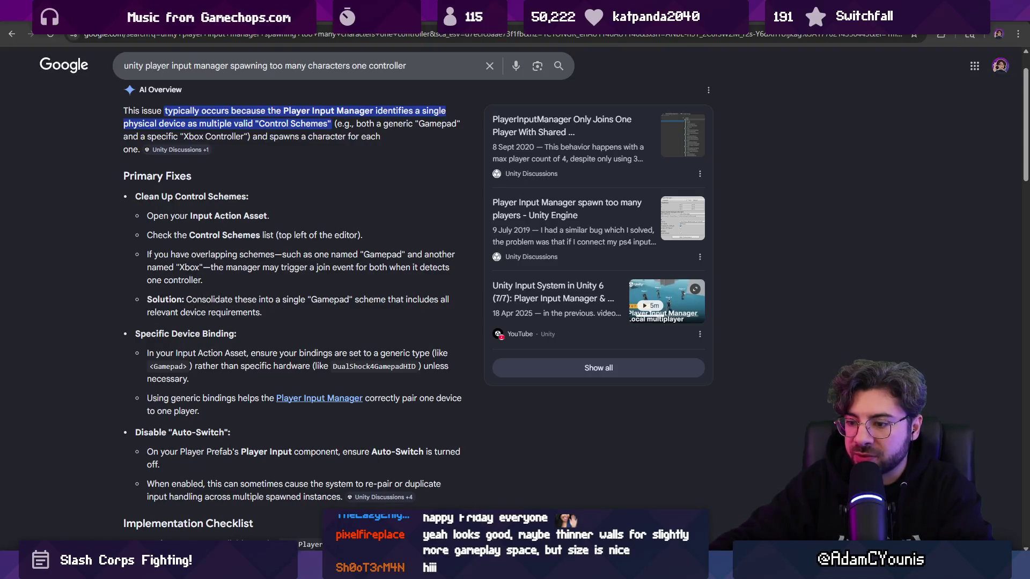
key("super")
key("alt+Tab")
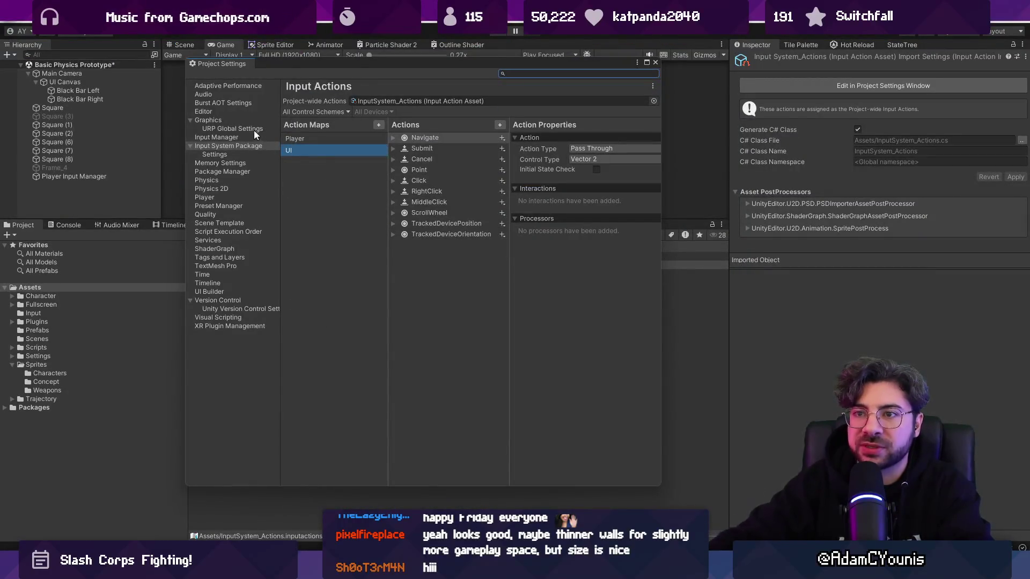
Step: Open the control scheme list, start adding a new scheme, and cancel it unchanged
left_click(336, 113)
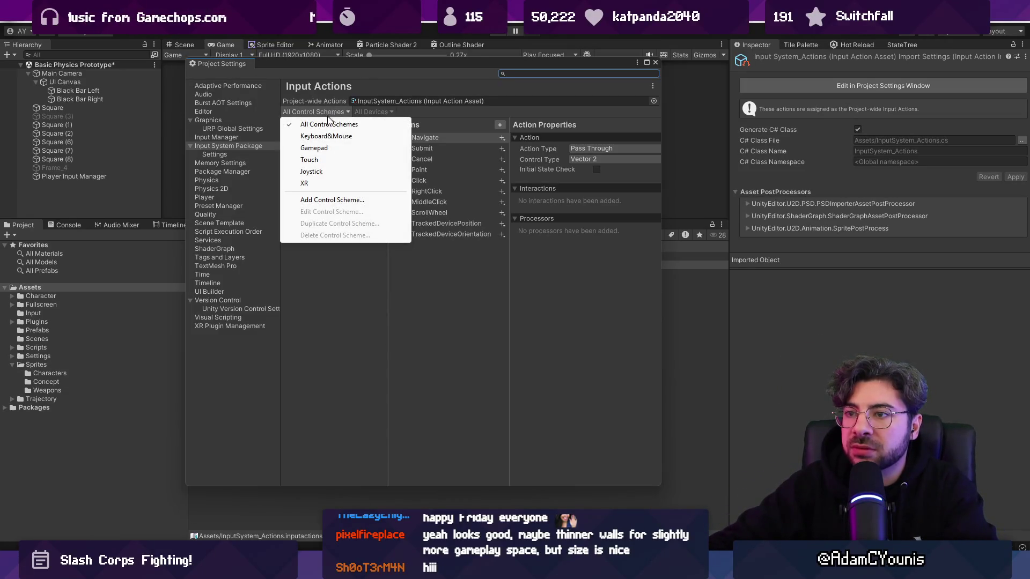
left_click(324, 200)
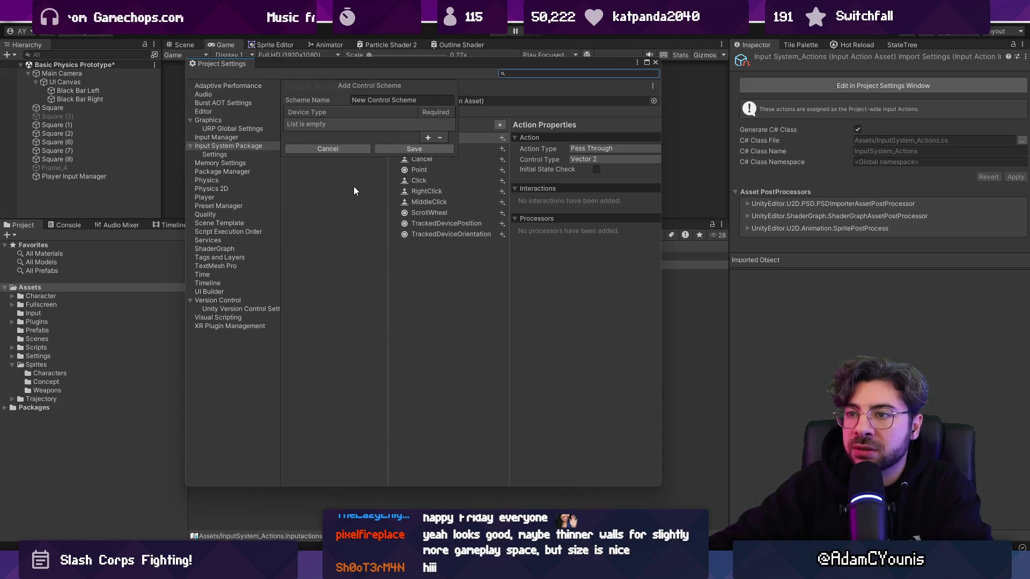
left_click(336, 148)
left_click(317, 141)
left_click(317, 113)
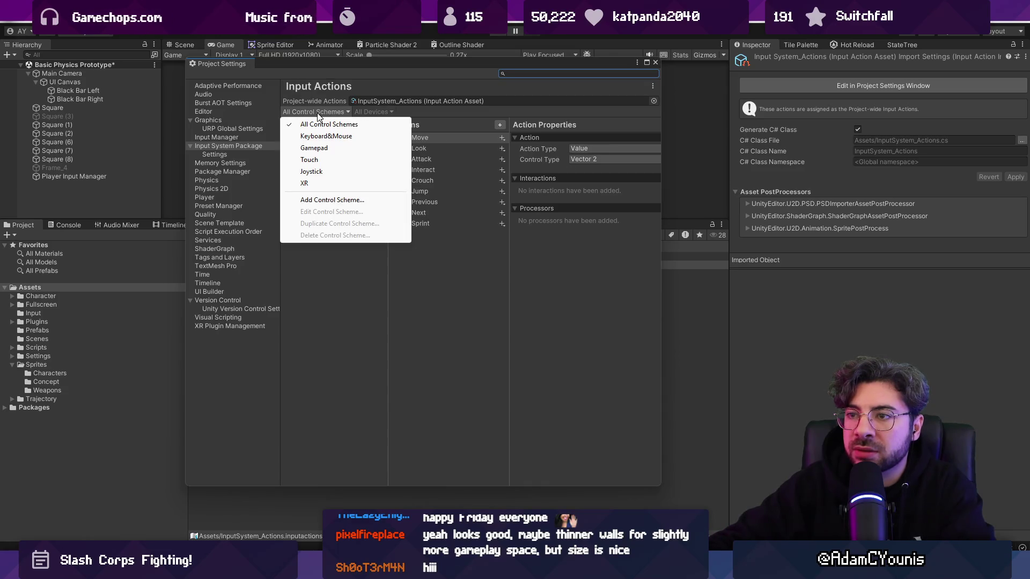
left_click(337, 279)
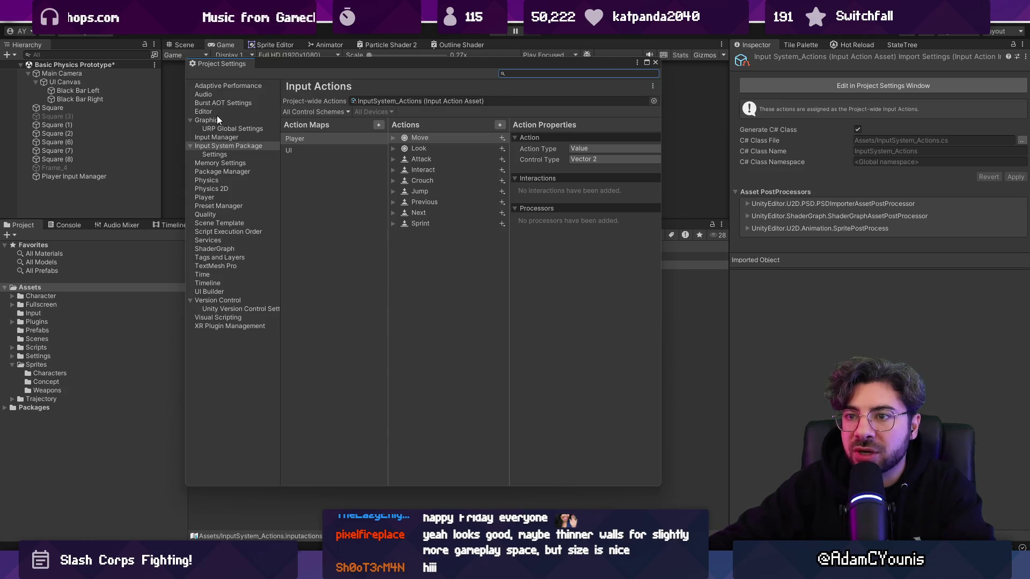
Step: Select the Player action map and open InputSystem_Actions in its own editor window
left_click(191, 121)
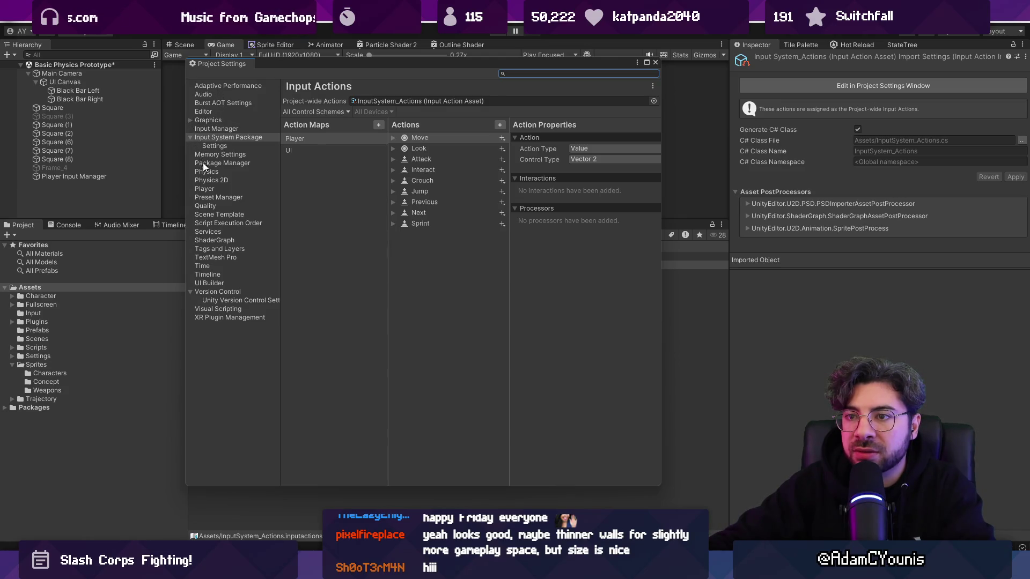
left_click(207, 139)
left_click(317, 139)
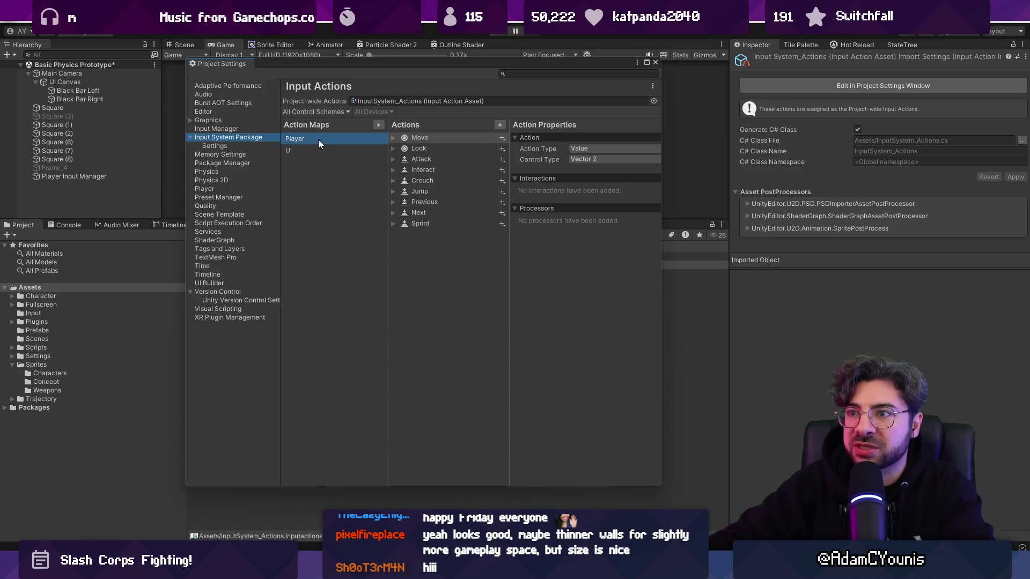
double_click(384, 101)
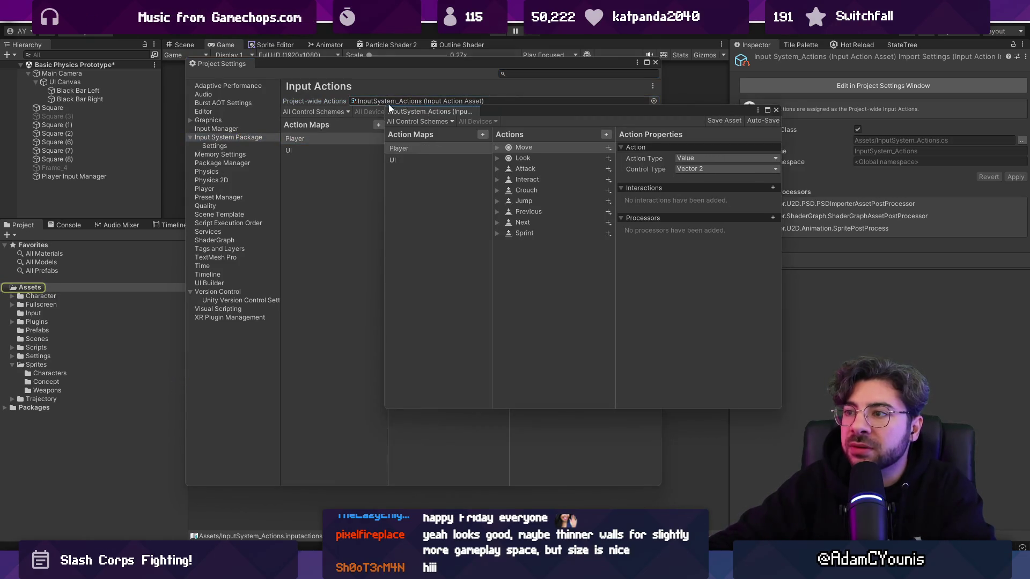
Step: Reposition the actions editor and browse the control schemes, selecting Gamepad then Joystick
left_click_drag(517, 115, 388, 156)
left_click(293, 196)
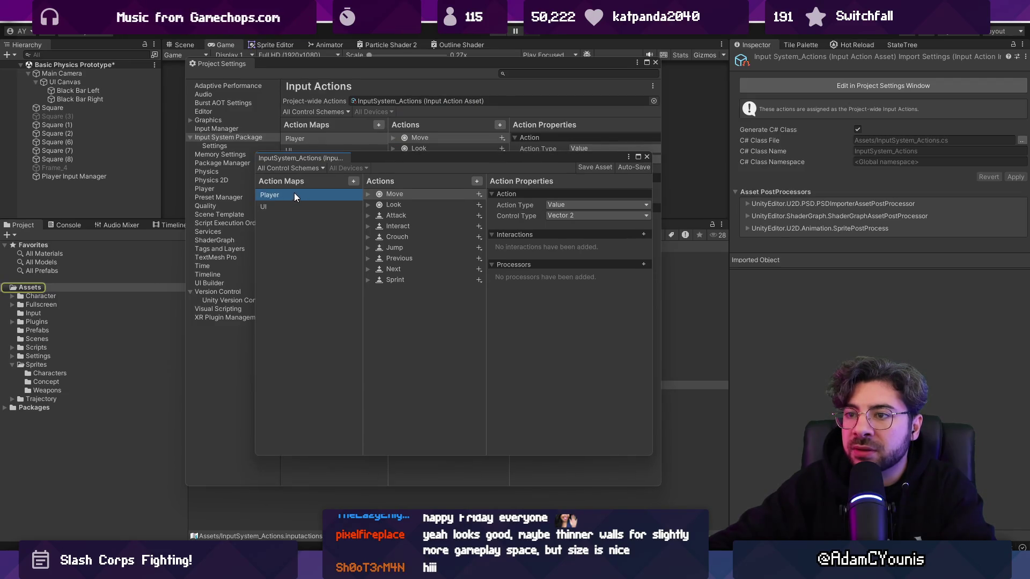
left_click(293, 168)
left_click(471, 168)
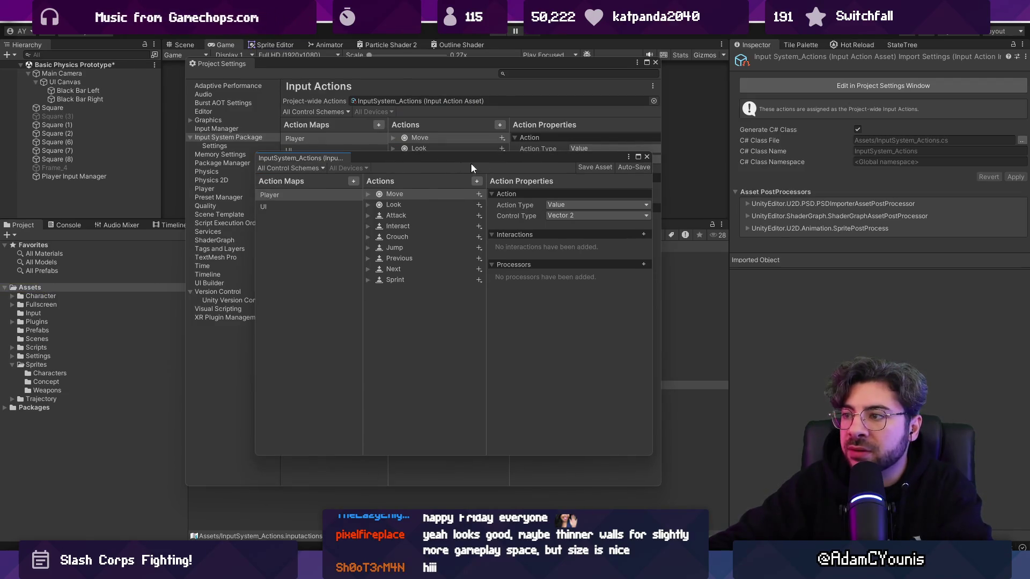
left_click(311, 170)
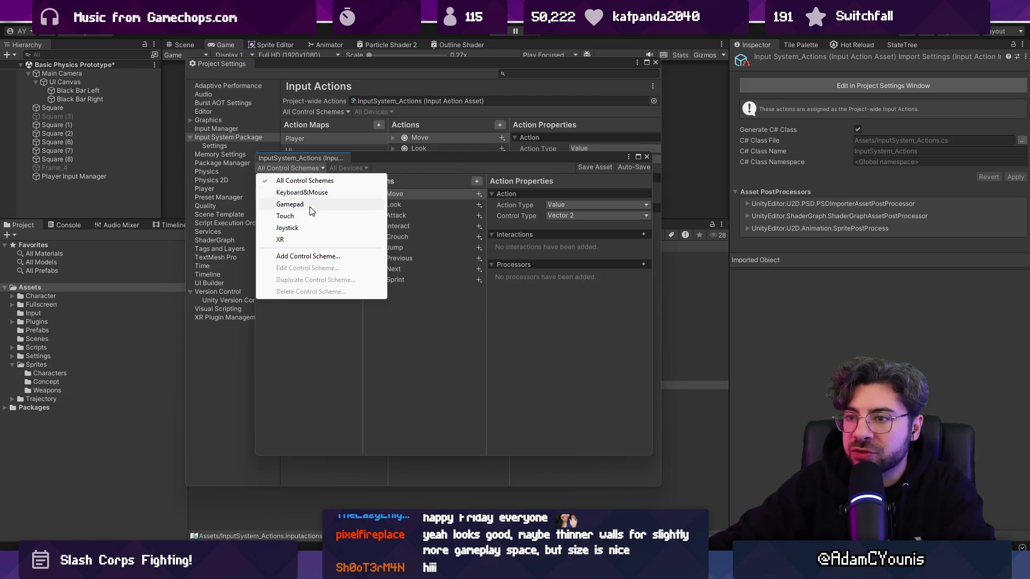
left_click(319, 310)
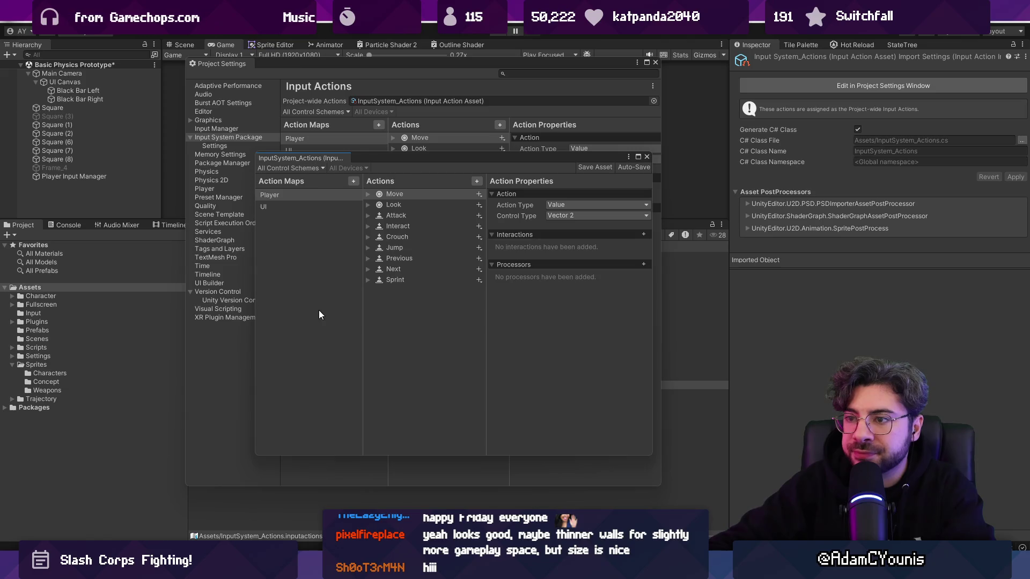
left_click(301, 170)
left_click(305, 204)
left_click(304, 170)
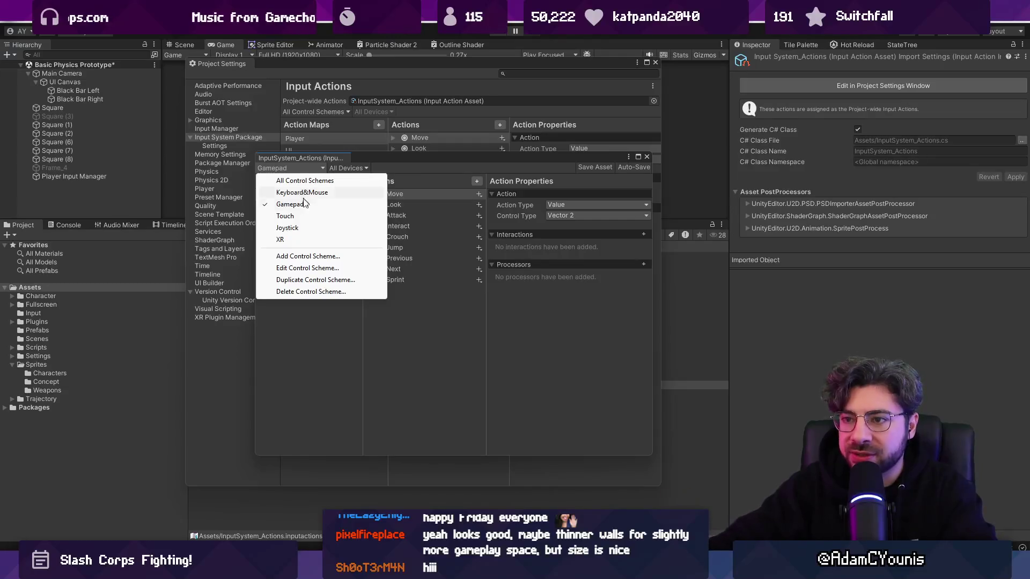
left_click(302, 228)
Step: Delete the Joystick and XR control schemes and save the input actions asset
left_click(305, 171)
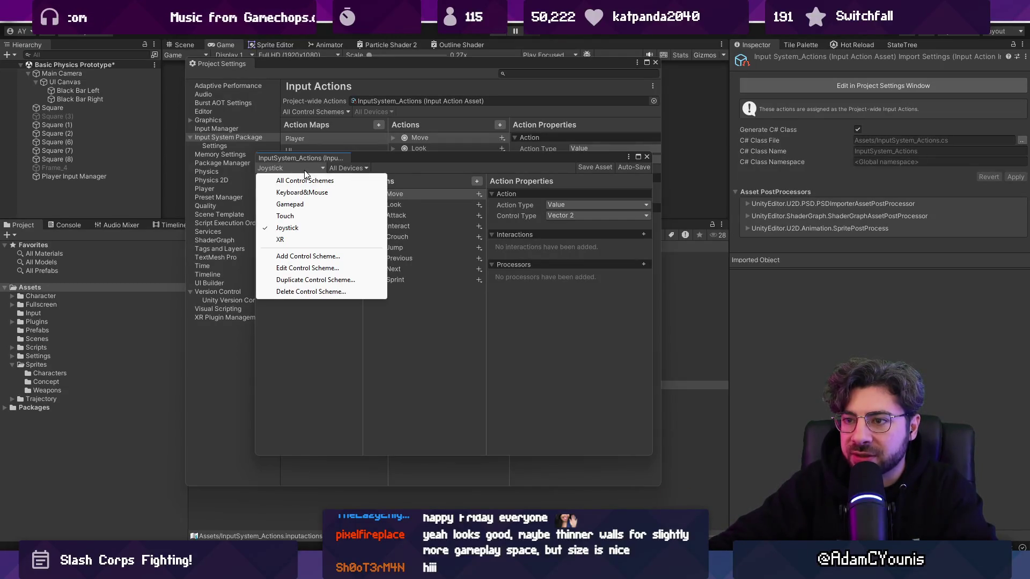
left_click(332, 293)
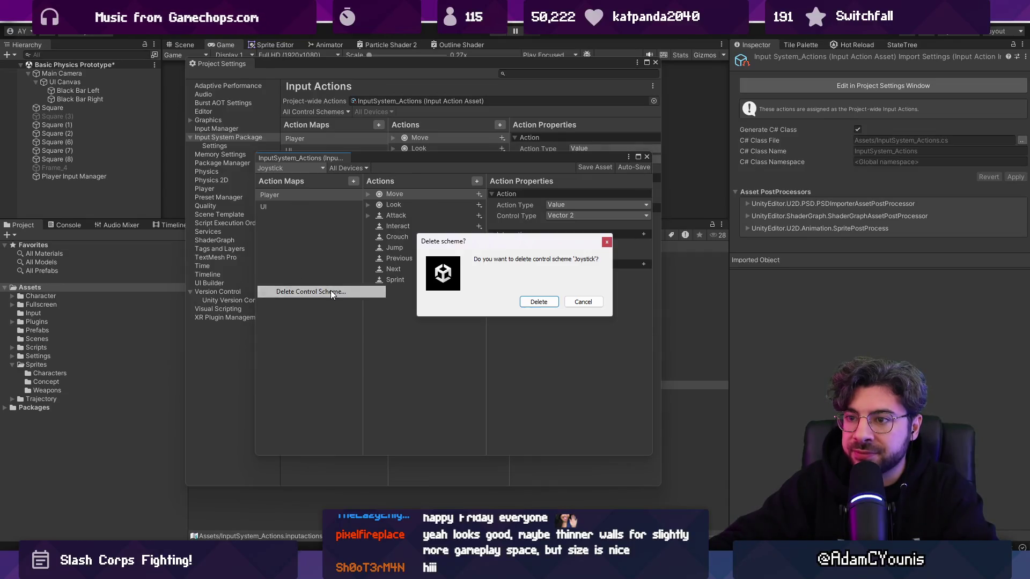
left_click(539, 302)
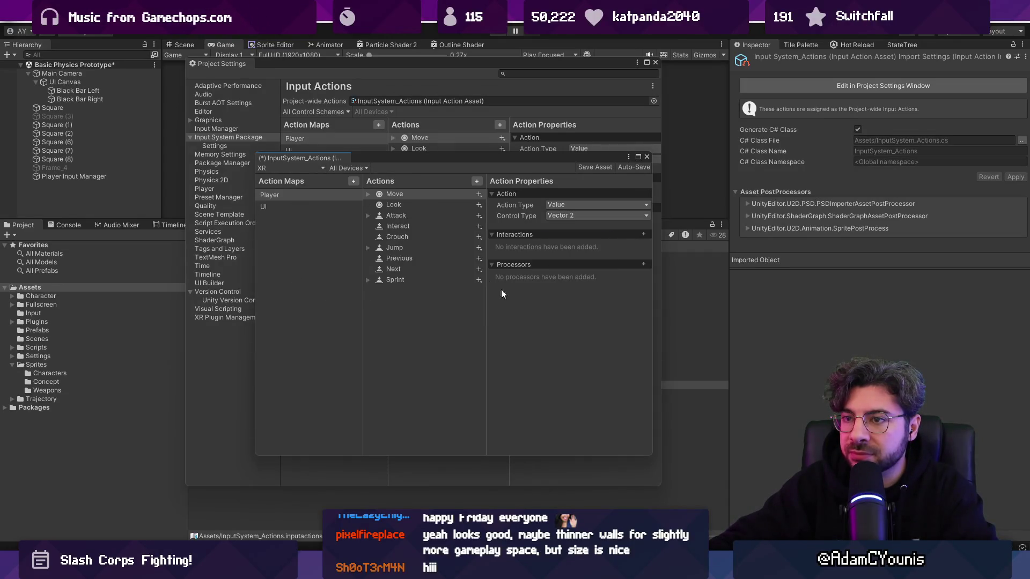
left_click(295, 169)
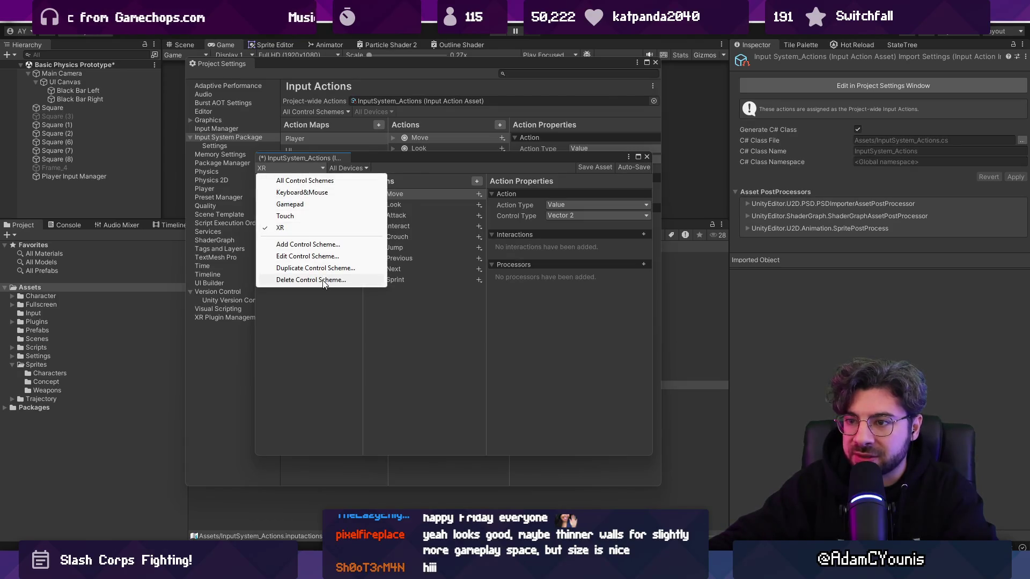
left_click(323, 280)
left_click(534, 300)
left_click(295, 168)
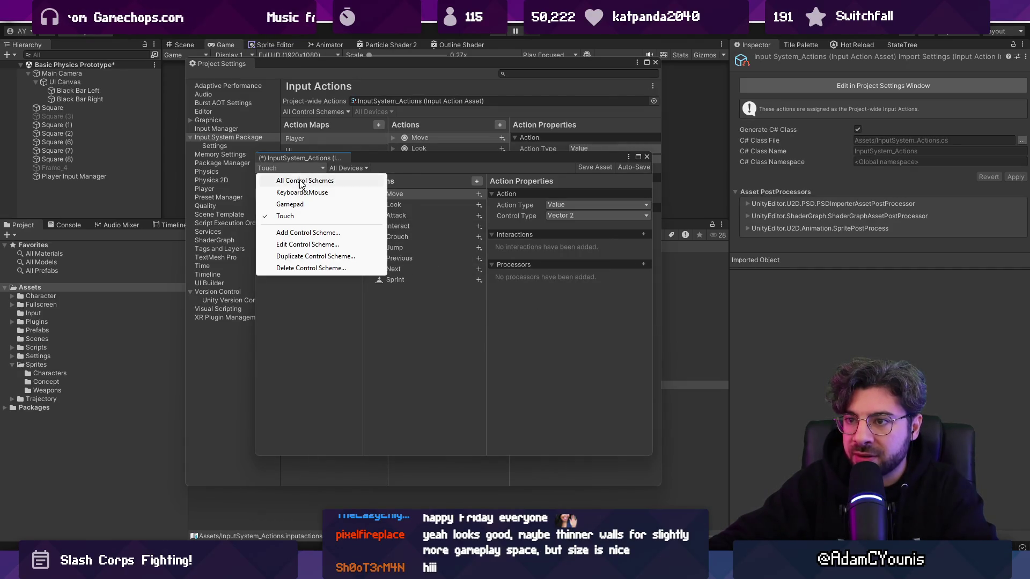
left_click(323, 319)
key("ctrl+s")
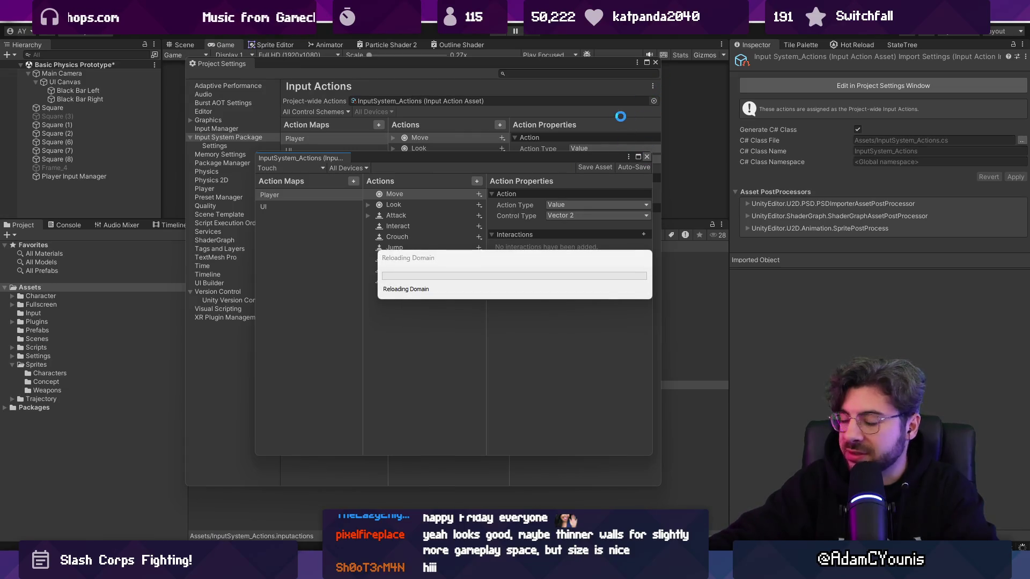
Step: Close Project Settings and run a first play test of the arena, then stop
left_click(655, 62)
left_click(499, 32)
left_click_drag(514, 224, 521, 413)
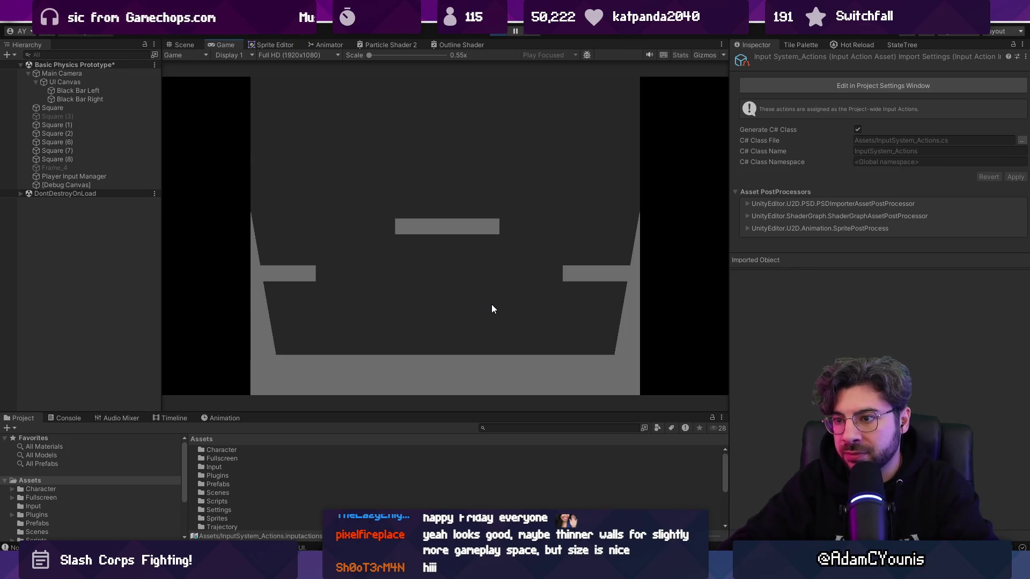
left_click(501, 34)
Step: Turn on Joining Enabled By Default on the Player Input Manager
left_click(84, 73)
left_click(58, 159)
left_click(69, 174)
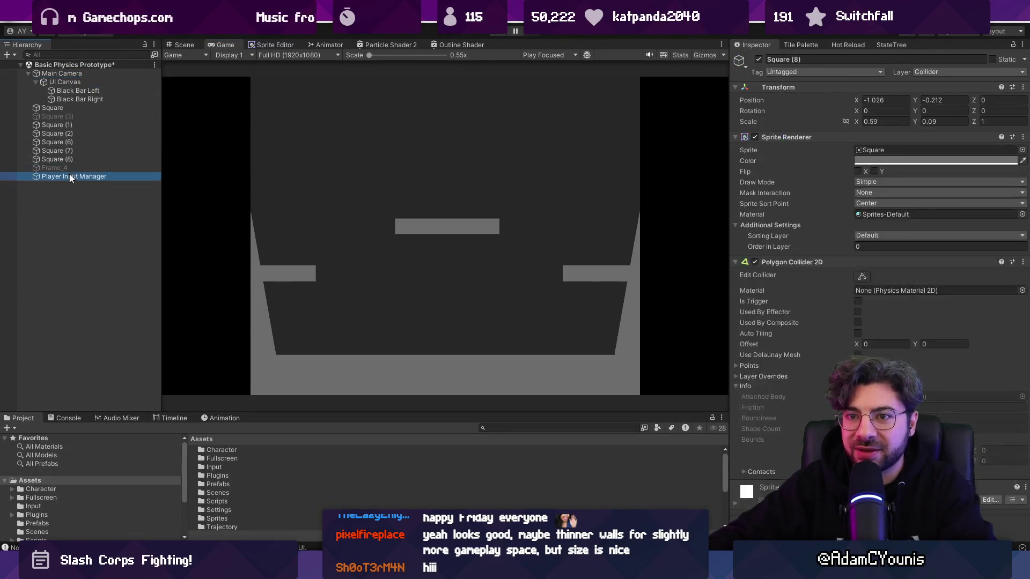
left_click(857, 208)
Step: Play again so three characters join, toggling Enable Split-Screen on and back off
left_click(500, 32)
left_click(467, 207)
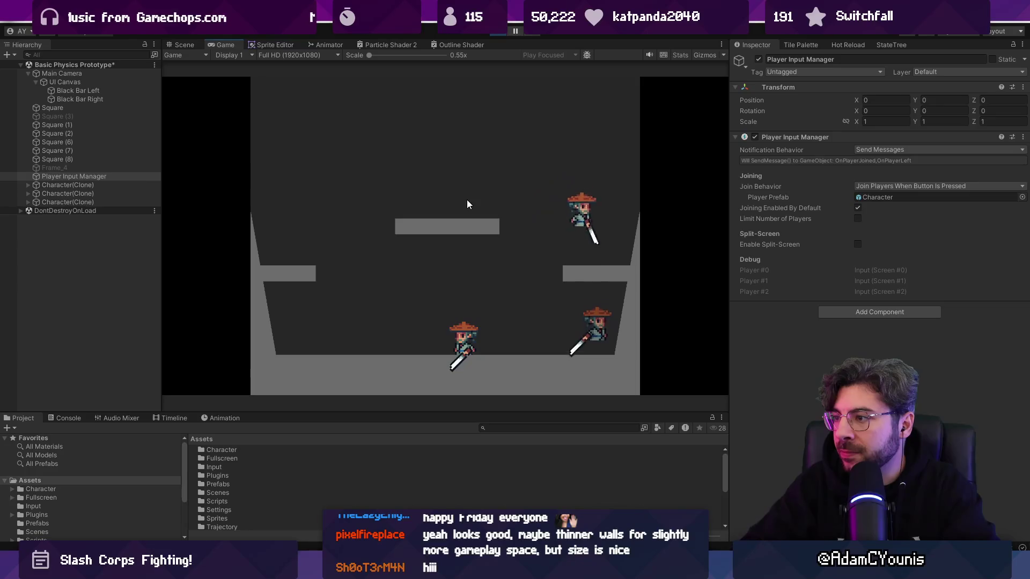
left_click(826, 245)
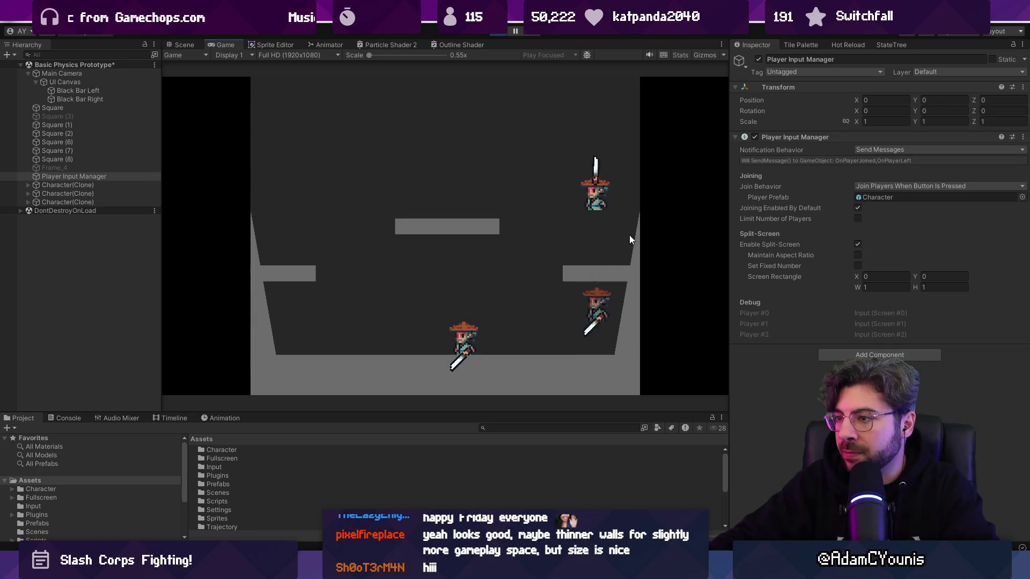
left_click(856, 245)
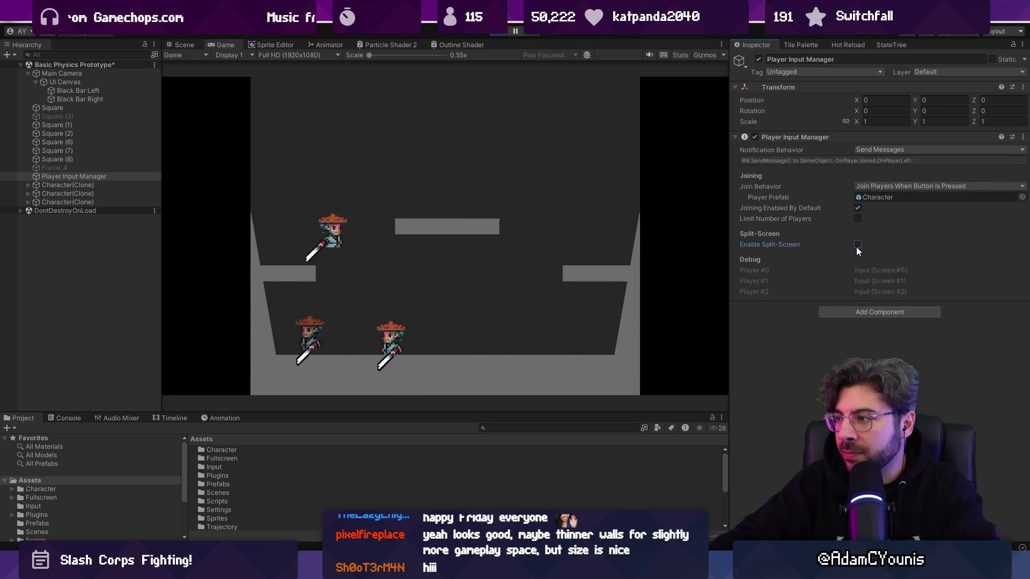